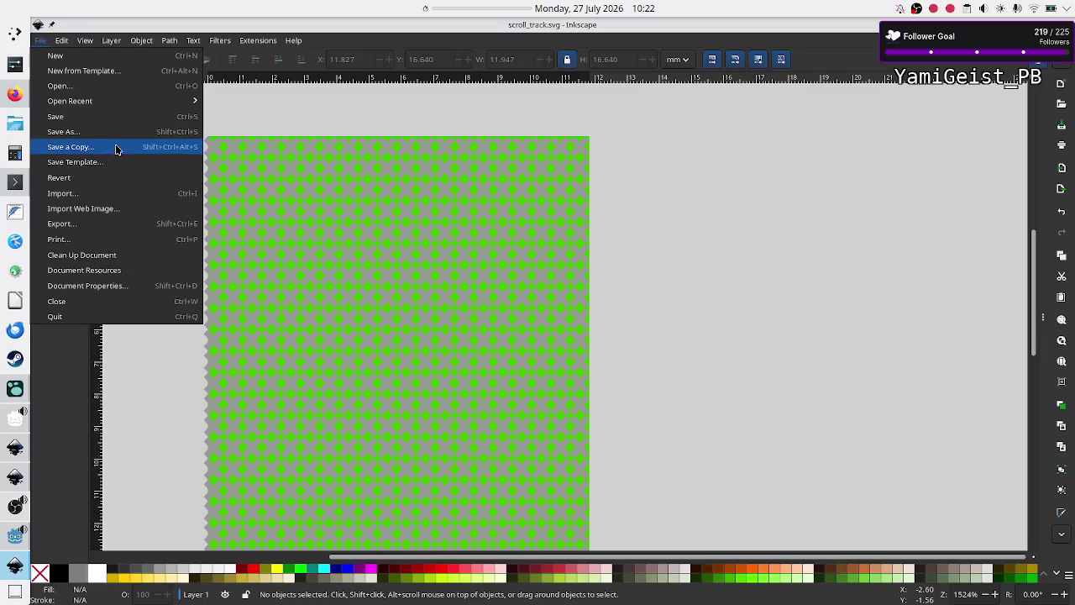
Save the drawing as lbl_pattern.svg, replacing the old scroll_track name.
click(117, 139)
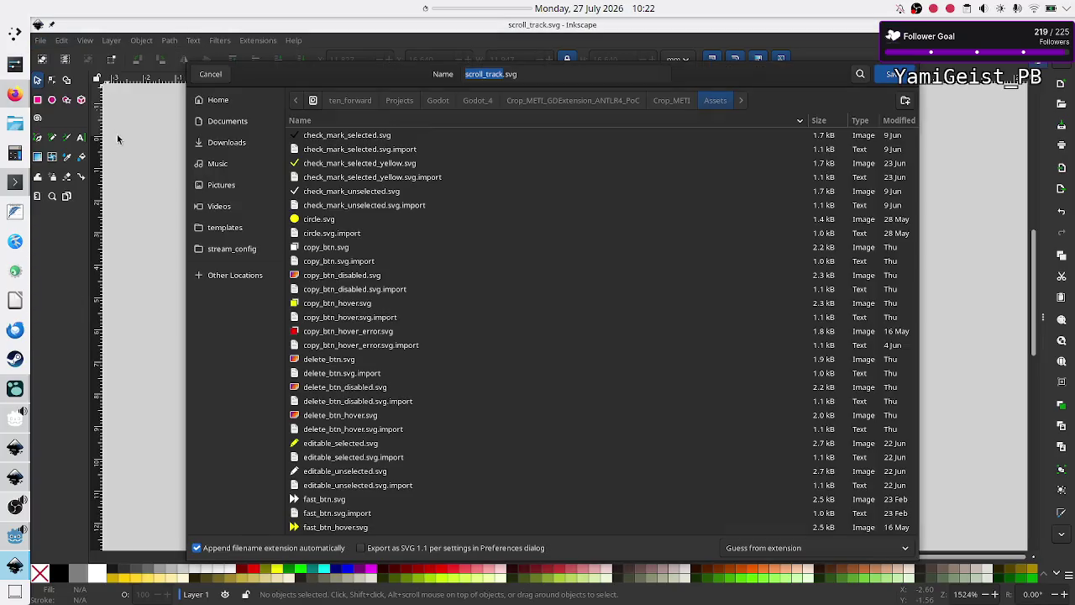
click(539, 74)
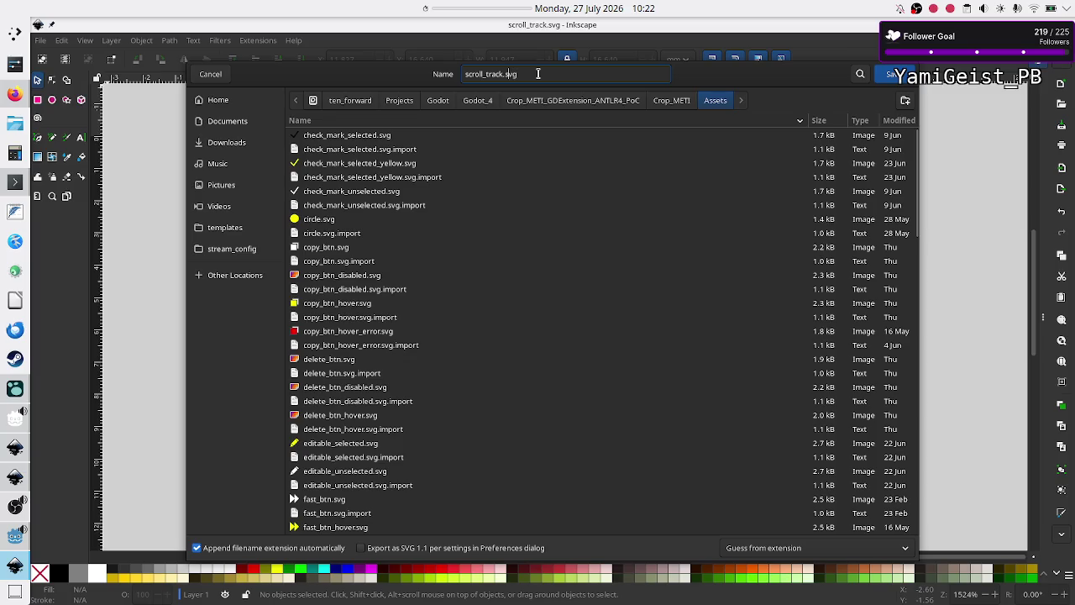
key(Left)
key(Left)
key(BackSpace)
key(BackSpace)
key(BackSpace)
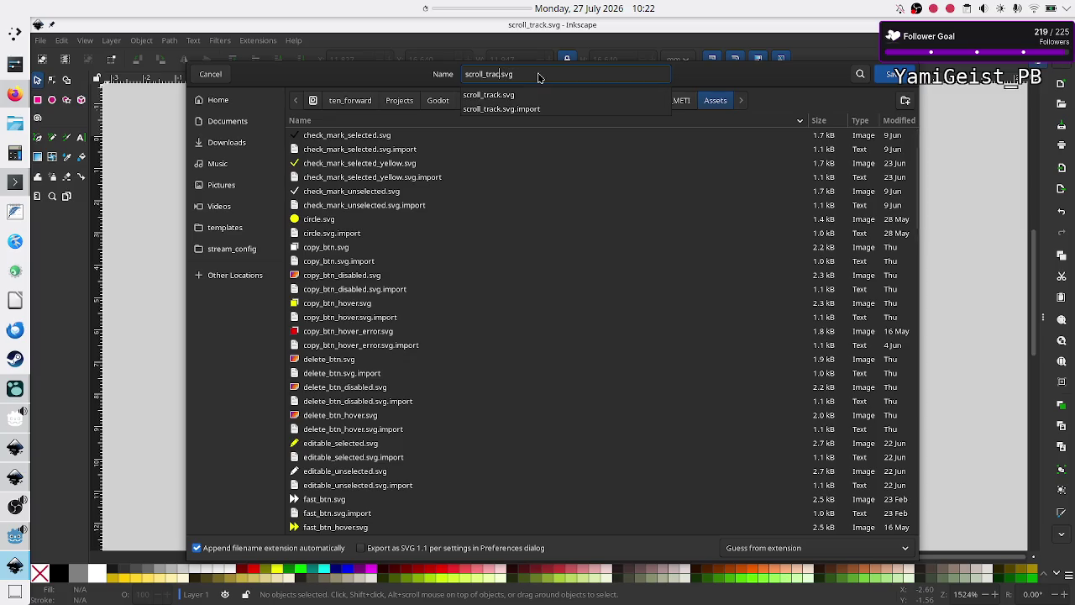
text(l)
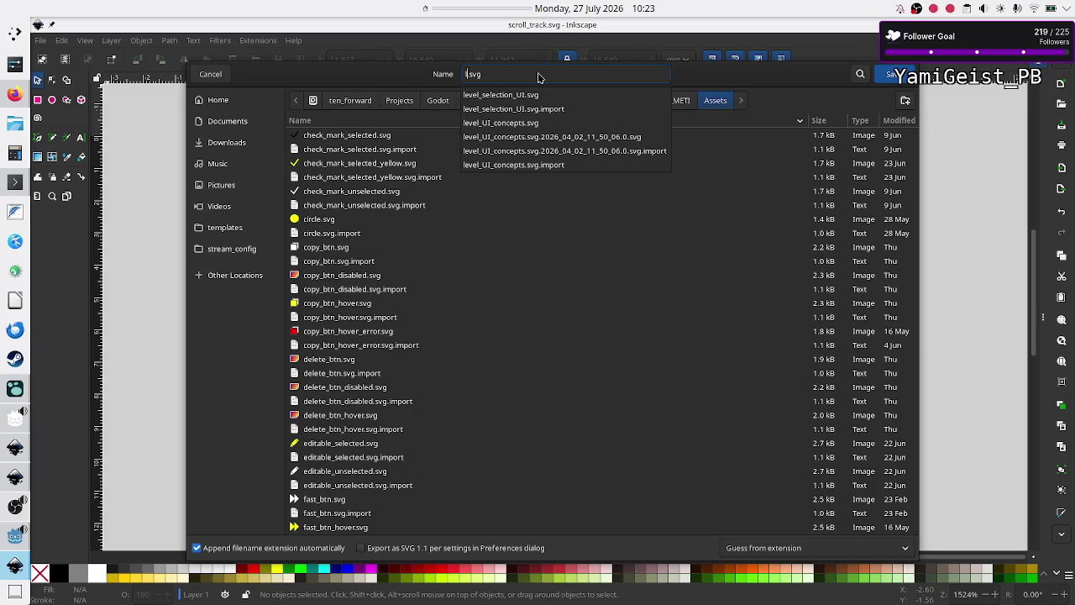
text(bl_pattern)
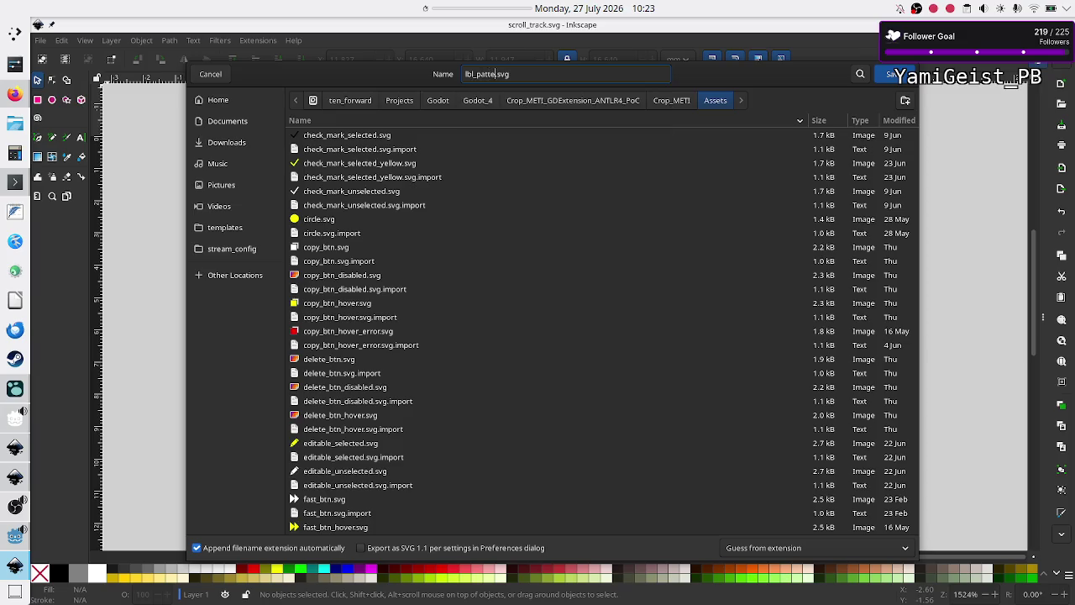
key(Return)
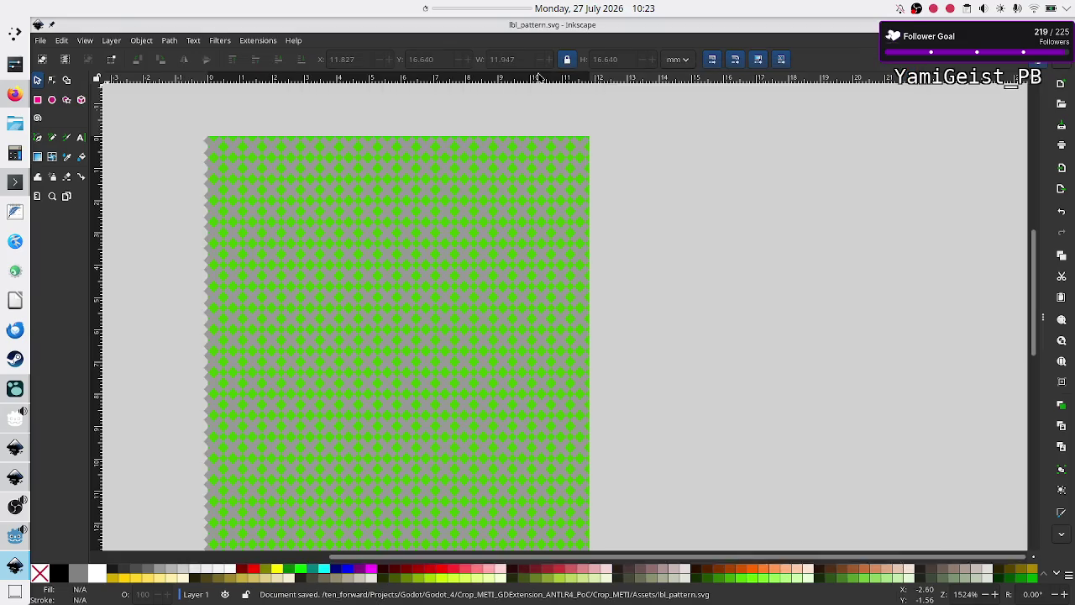
Ungroup the X pattern and delete every tile except the top-left grey X.
click(418, 197)
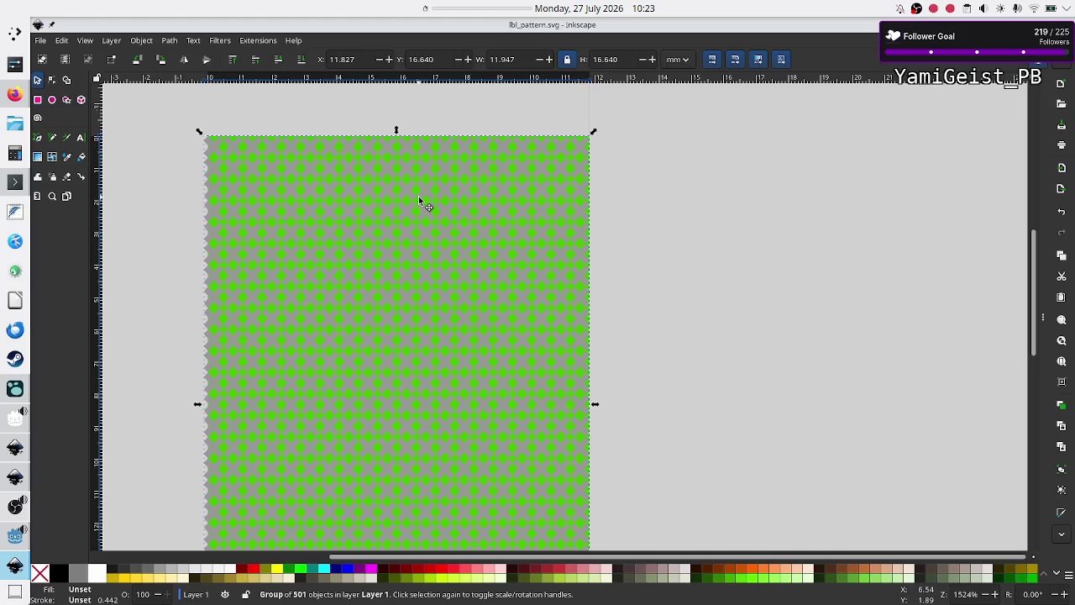
key(ctrl+shift+g)
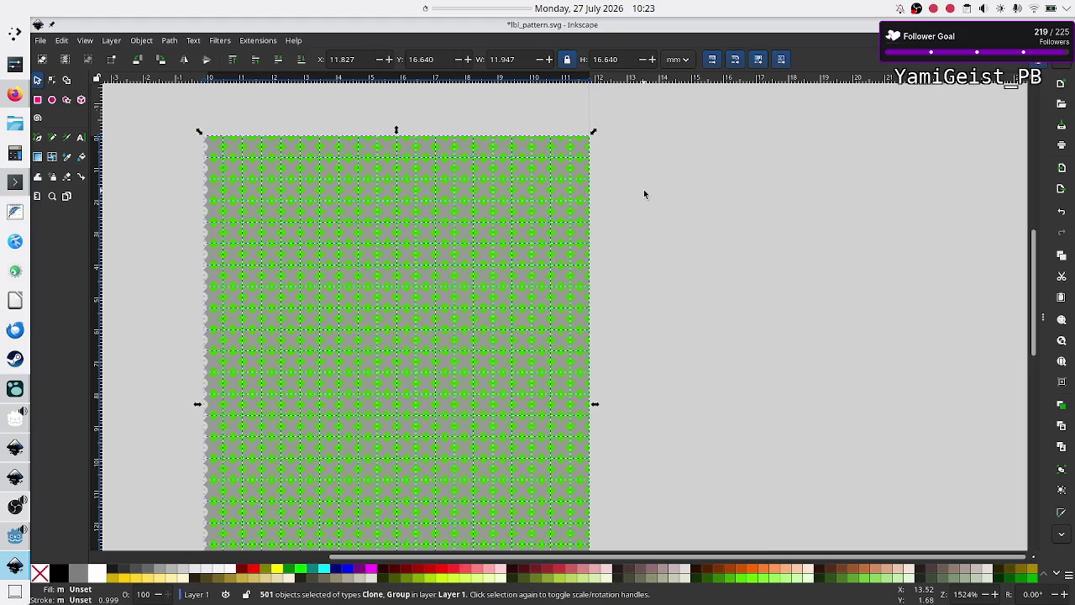
key(shift)
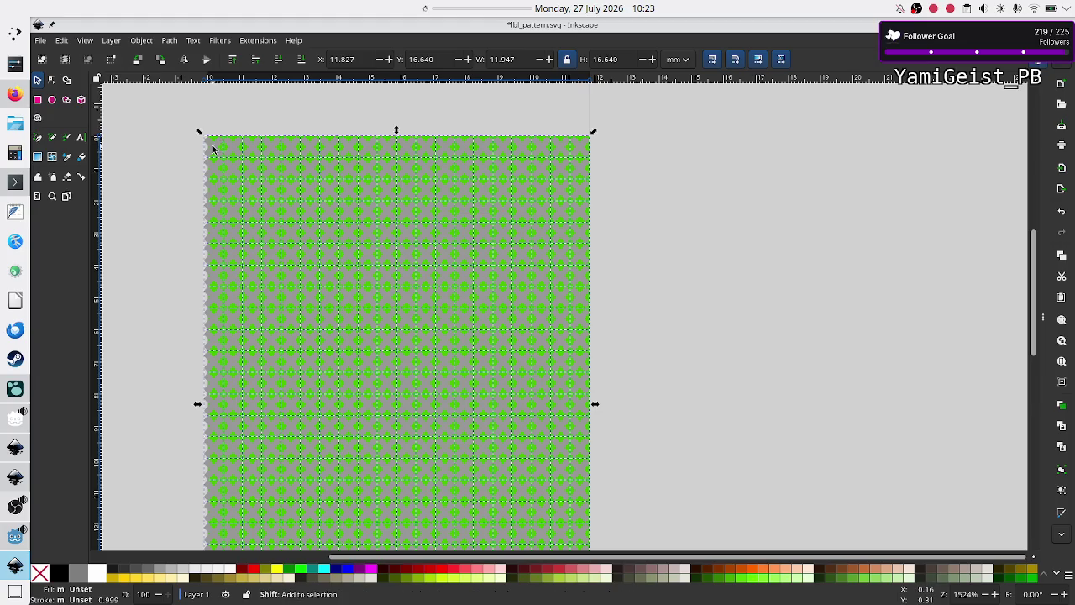
shift+click(212, 149)
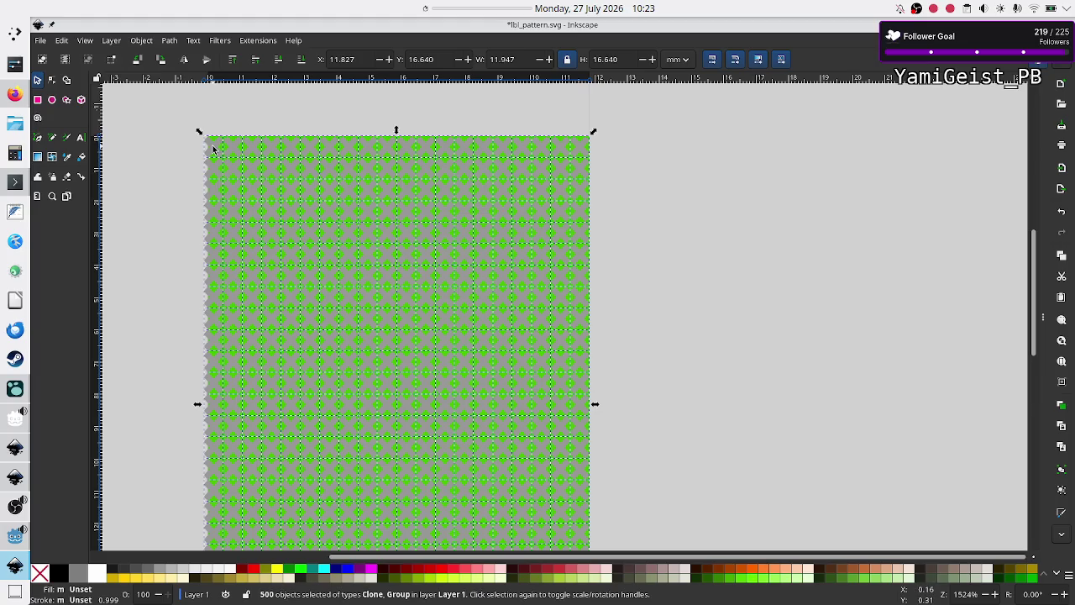
shift+click(237, 148)
key(Delete)
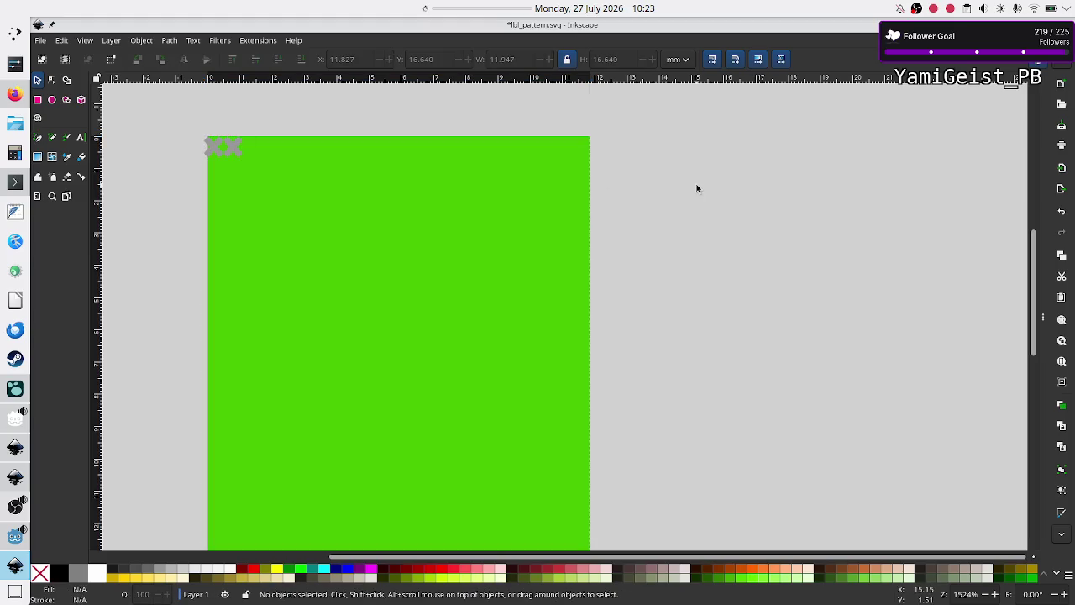
Scale the remaining grey X tile up to about 2.536 × 2.826 mm.
click(233, 148)
key(Escape)
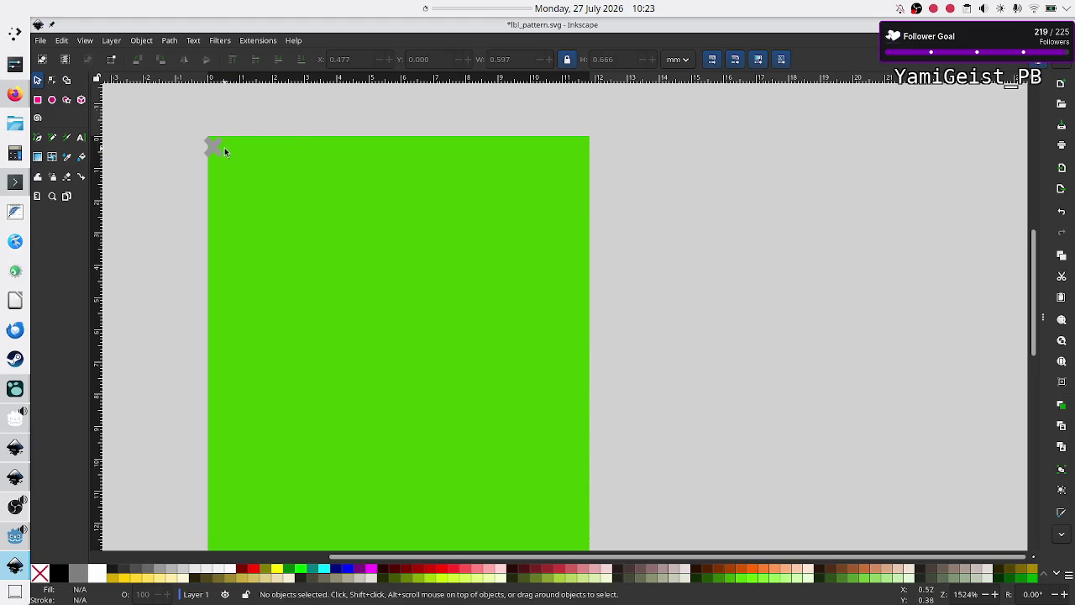
click(216, 146)
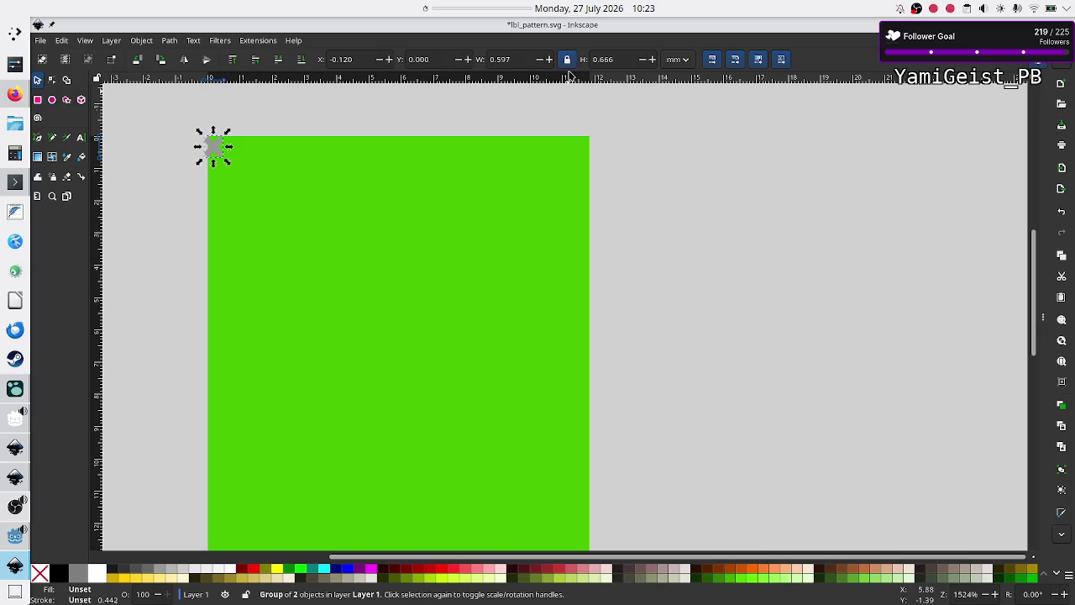
drag(229, 162, 238, 176)
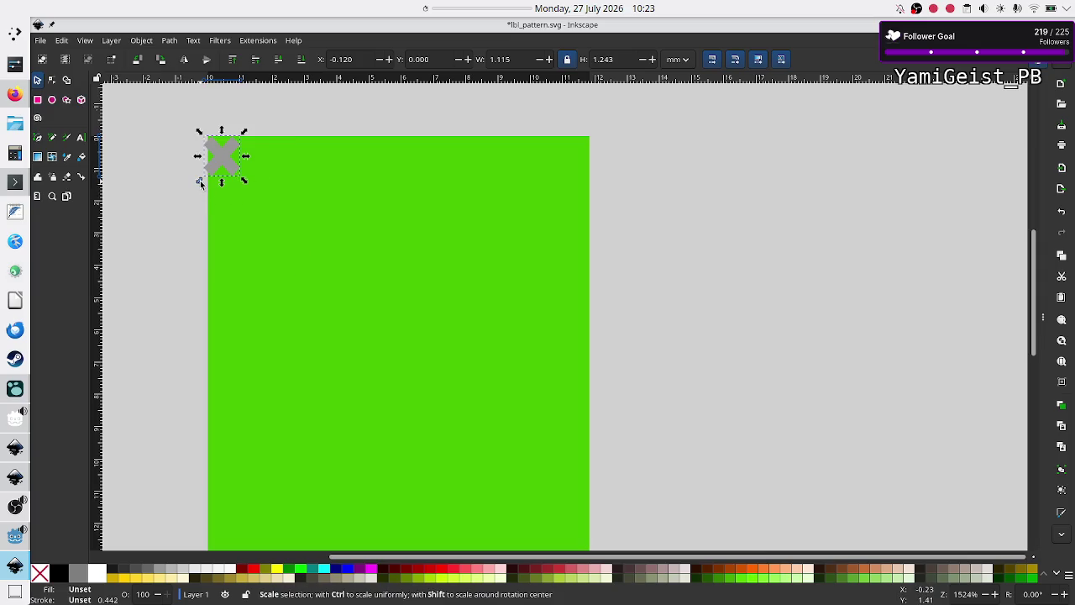
drag(198, 184, 167, 234)
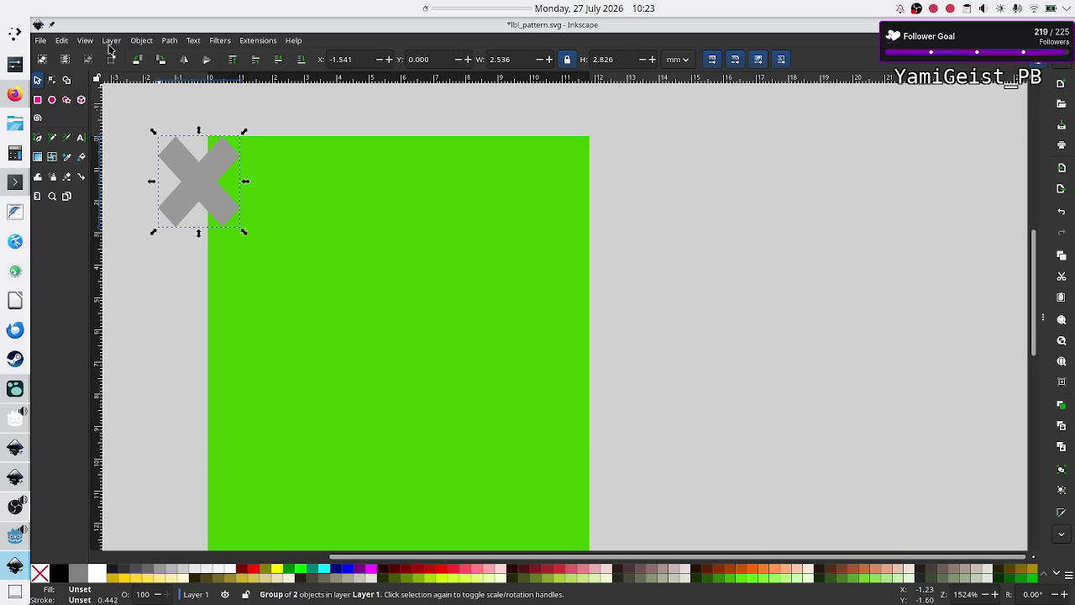
click(62, 42)
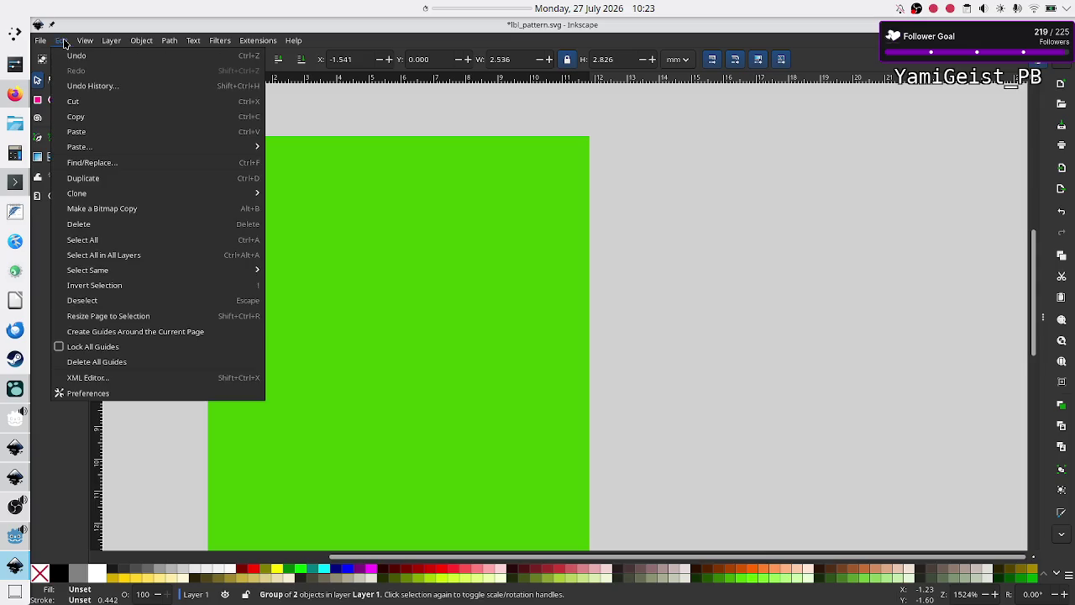
Create tiled clones of the X tile as a 10 × 10 grid.
mouse_move(124, 195)
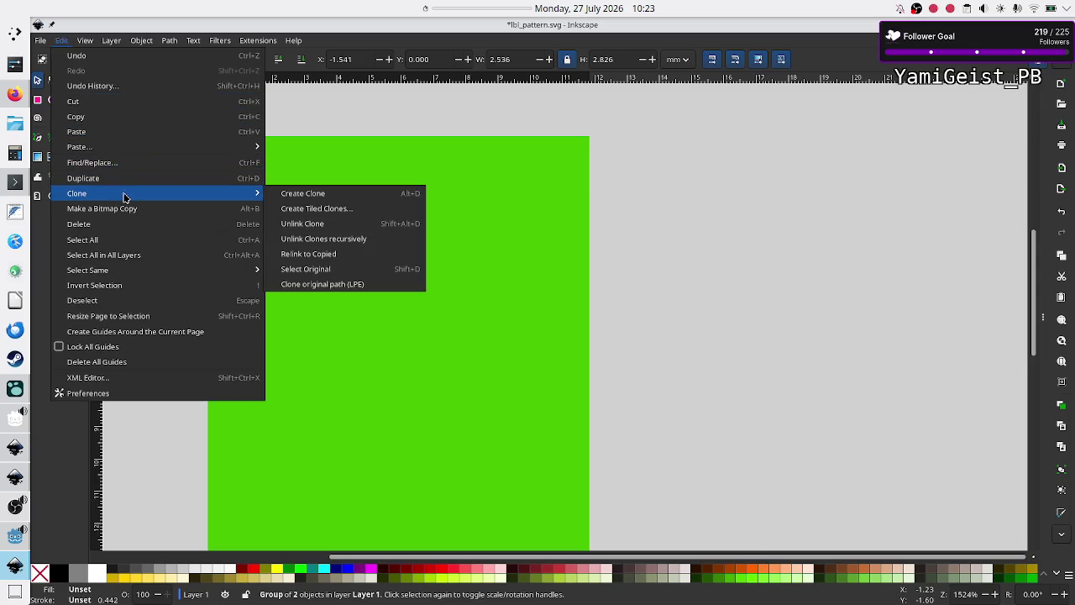
click(330, 212)
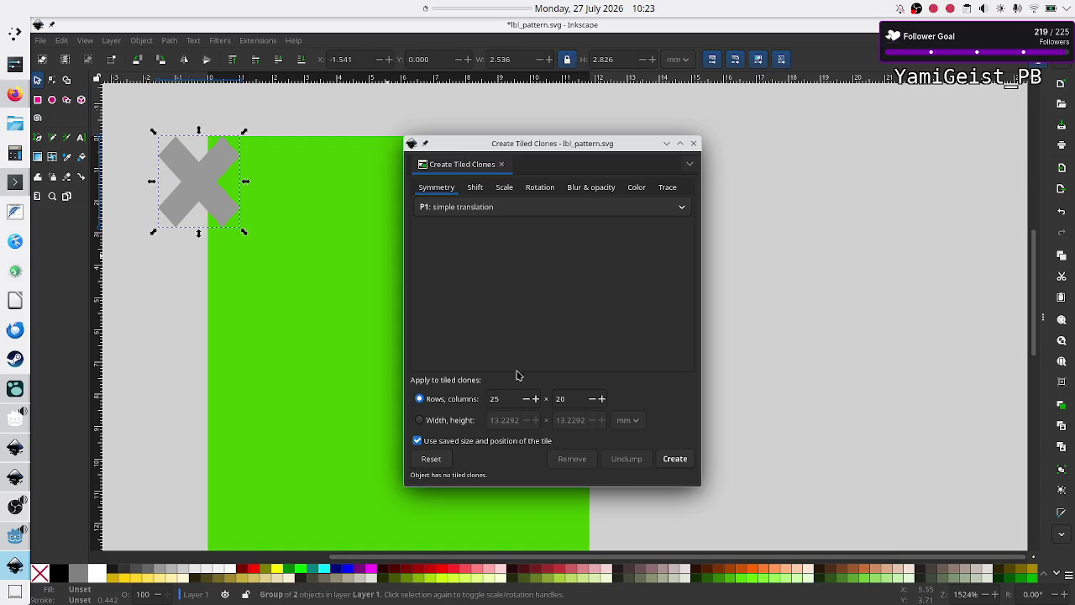
double_click(516, 400)
text(10)
double_click(578, 400)
text(10)
click(676, 460)
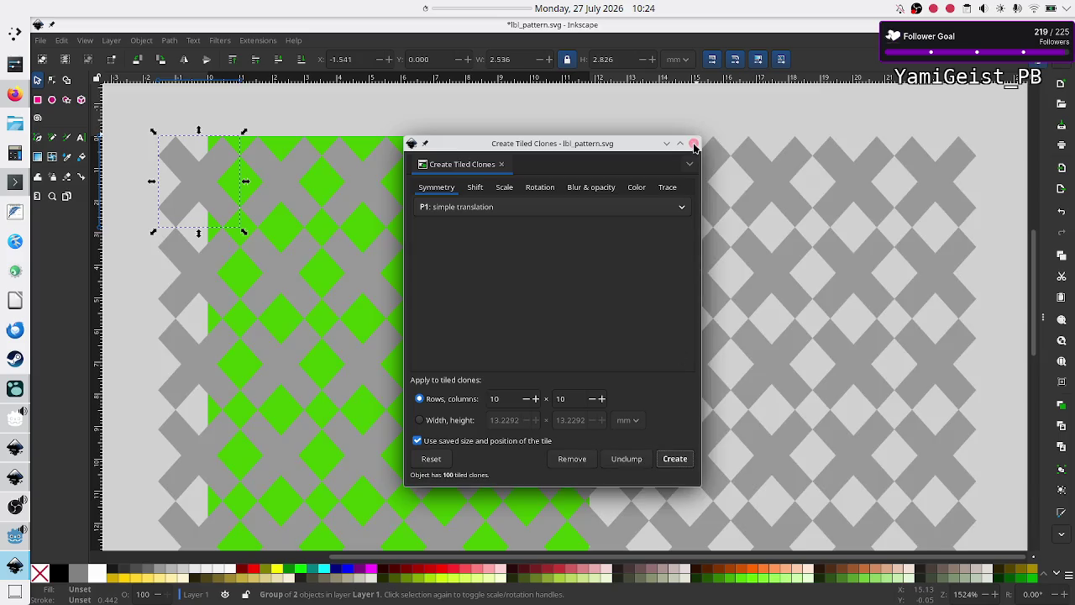
Regenerate the tiled clones as 10 rows by 5 columns.
double_click(518, 399)
key(Tab)
text(5)
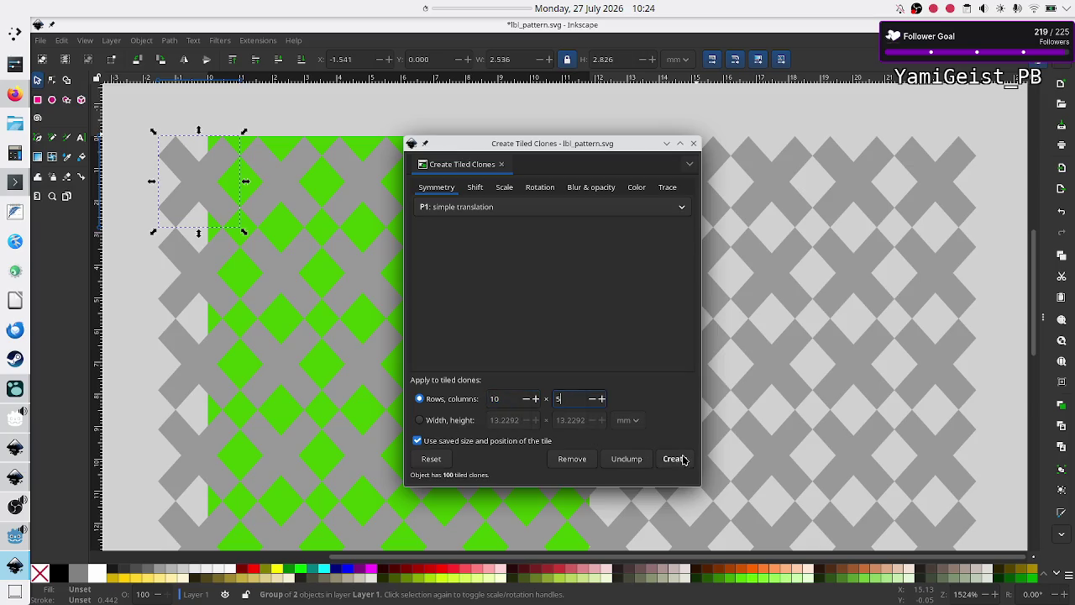
click(675, 459)
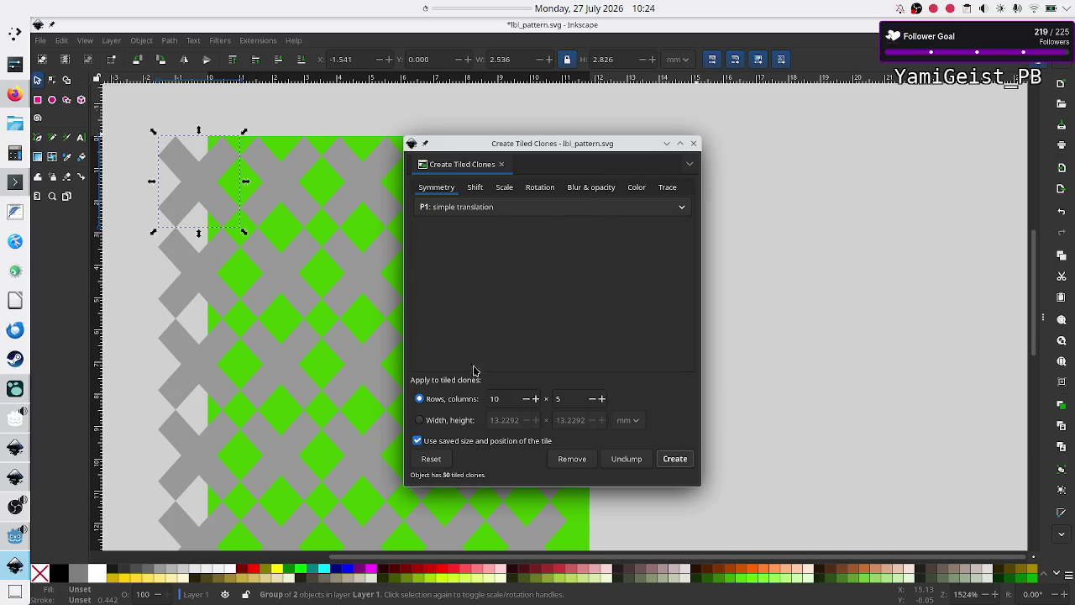
scroll(323, 425, down, 10)
scroll(320, 434, up, 5)
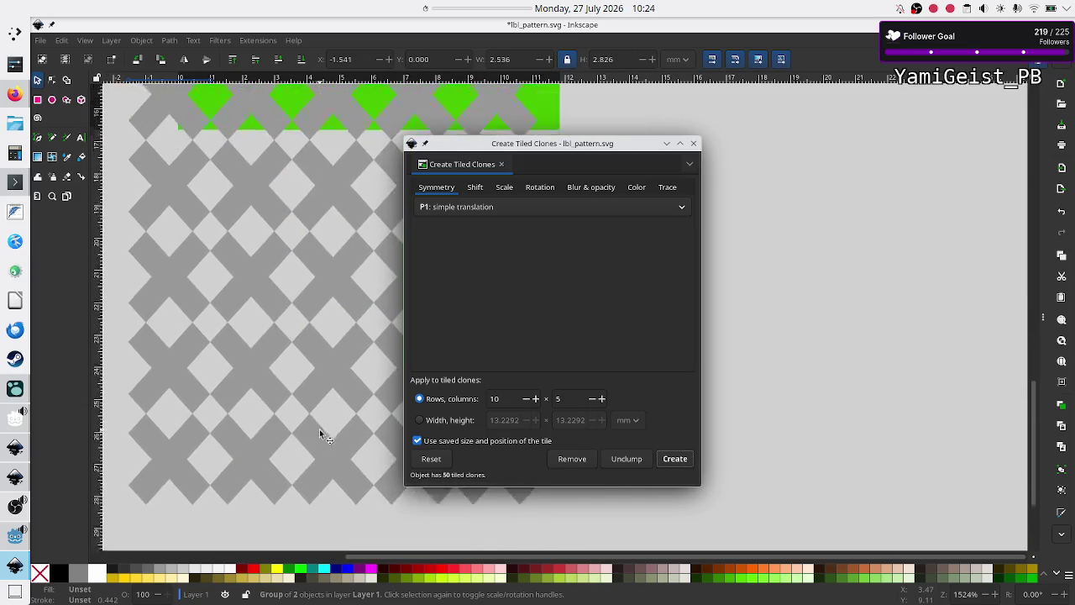
Reduce the rows to 8, then 6, for a final 6 × 5 clone grid.
triple_click(512, 399)
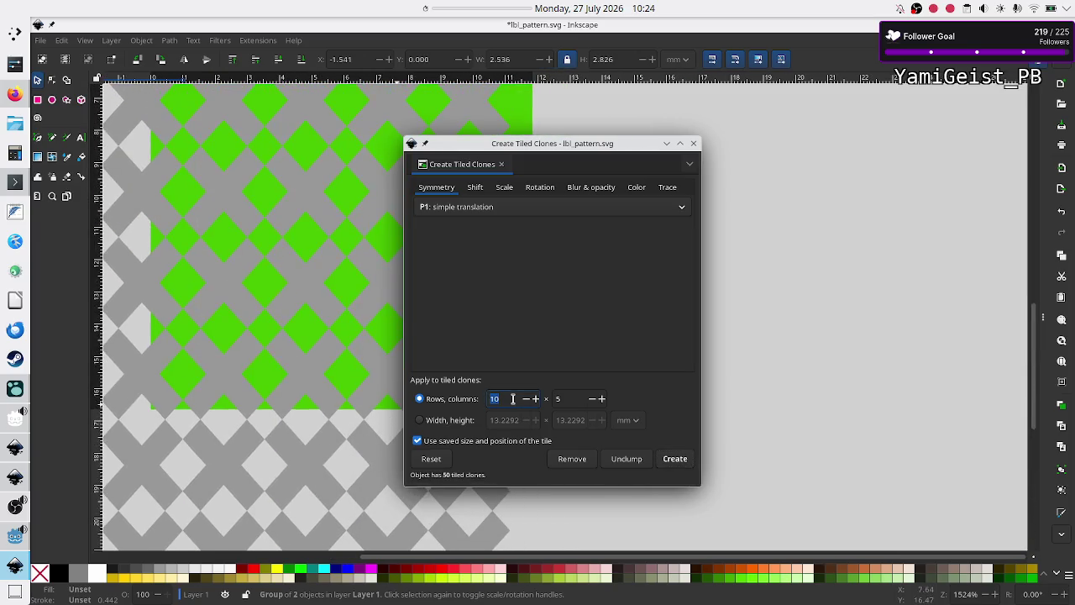
text(8)
click(681, 463)
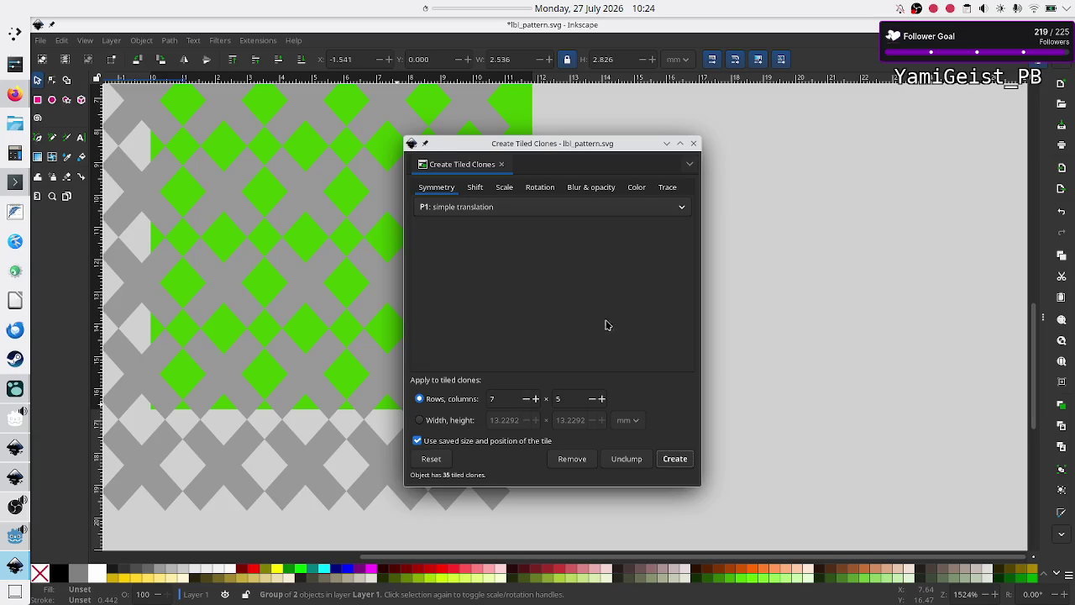
double_click(510, 401)
text(6)
click(674, 461)
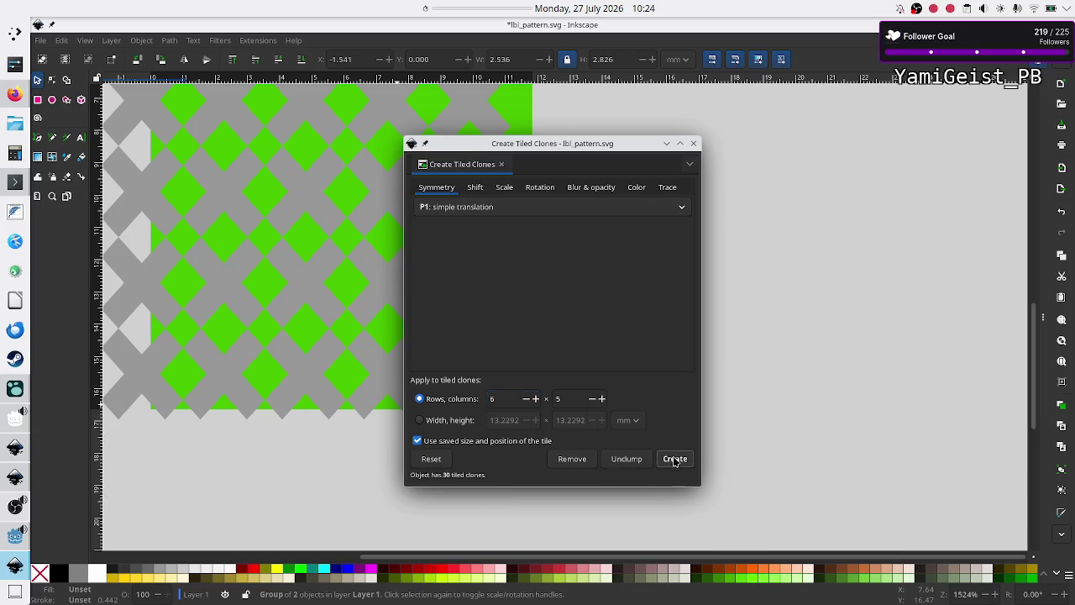
click(694, 144)
Select all 31 pattern tiles, group them with Ctrl+G, and nudge the group.
scroll(472, 267, left, 5)
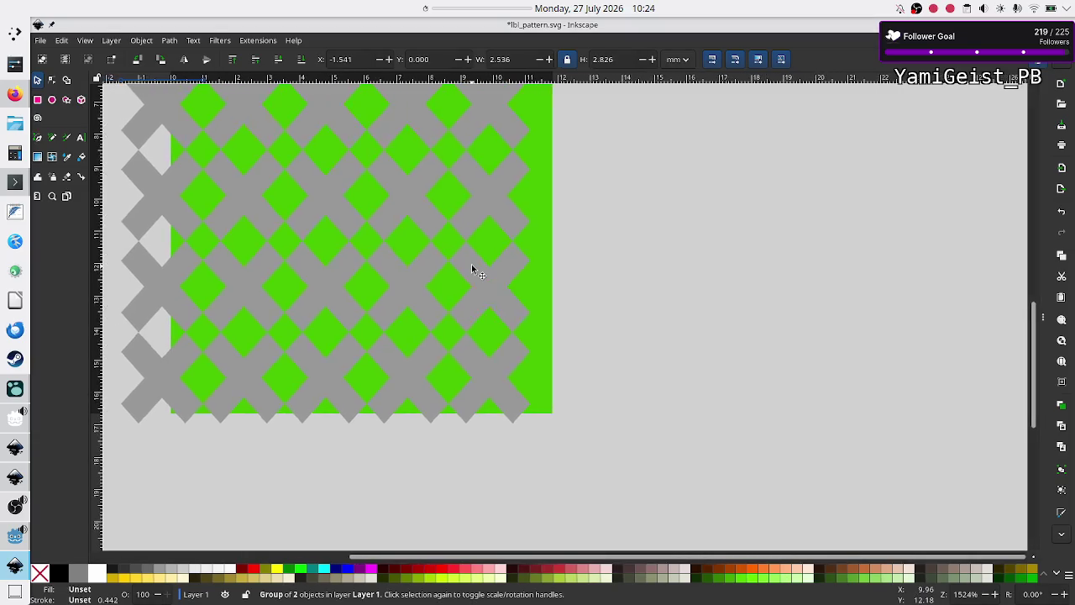
scroll(472, 269, up, 4)
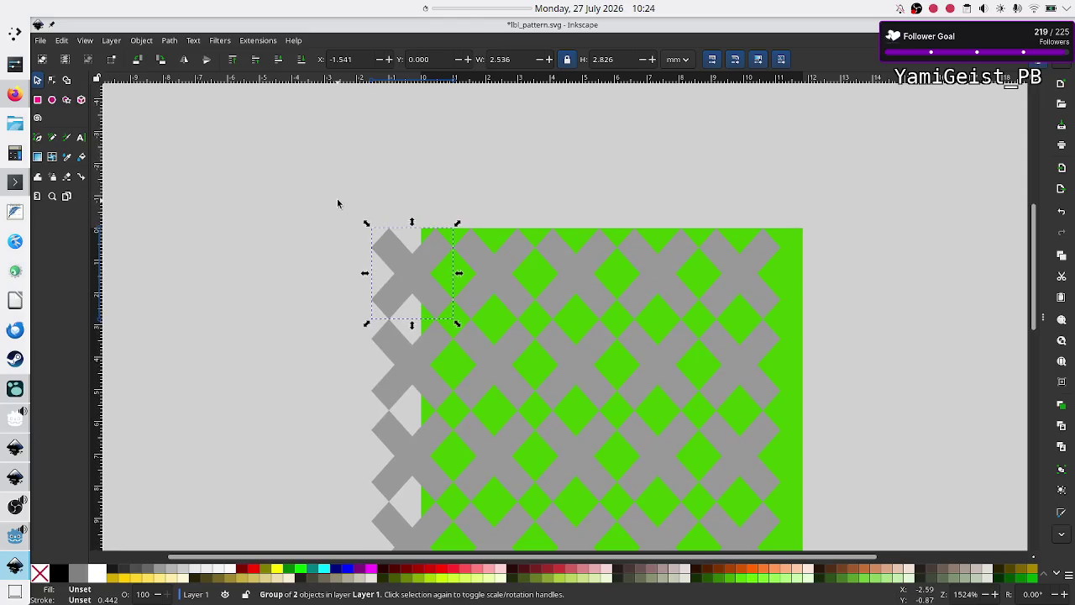
mouse_move(338, 202)
mouse_down()
mouse_move(458, 242)
mouse_move(576, 384)
mouse_up()
click(344, 326)
scroll(337, 259, down, 2)
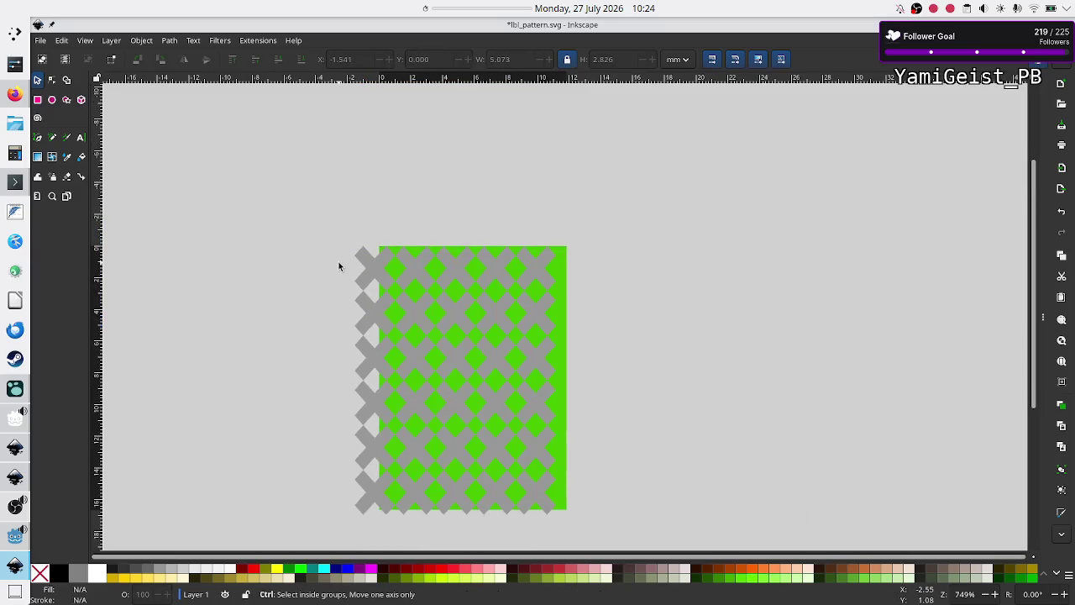
mouse_move(359, 205)
mouse_down()
mouse_move(354, 241)
mouse_move(442, 348)
mouse_up()
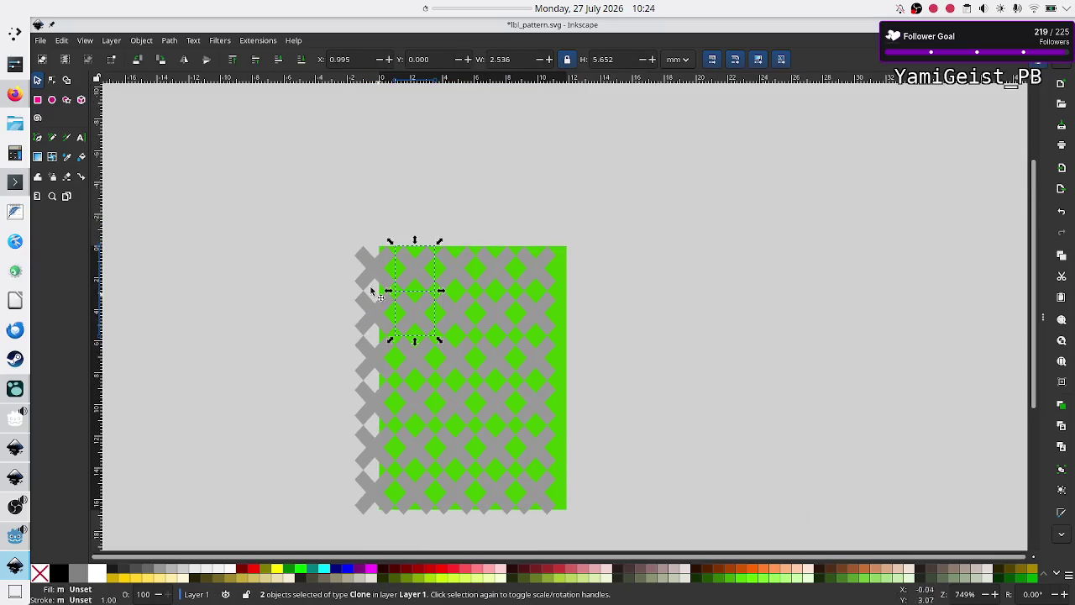
click(347, 207)
mouse_move(326, 217)
mouse_down()
mouse_move(440, 386)
mouse_move(531, 553)
mouse_move(578, 551)
mouse_move(589, 536)
mouse_up()
key(ctrl+g)
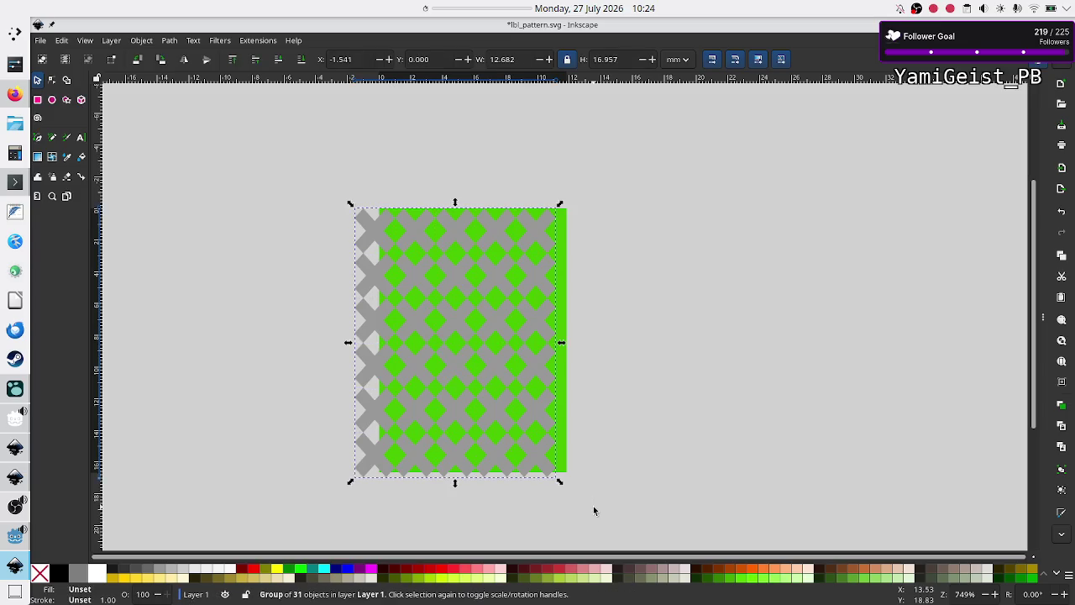
drag(457, 317, 472, 316)
Reselect the pattern group and show its size in px: 47.931 × 64.090.
click(620, 364)
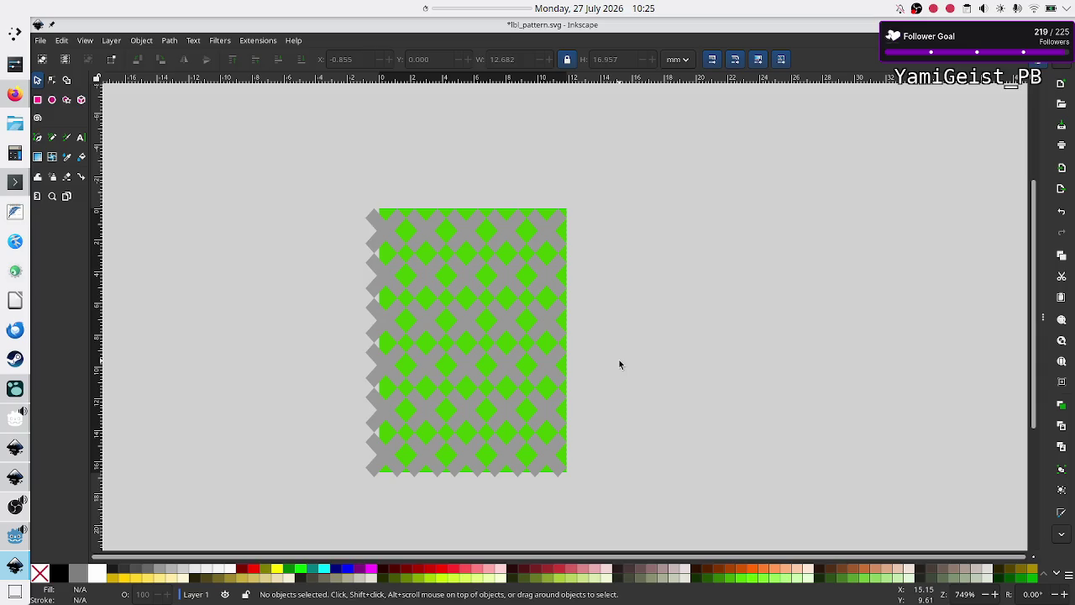
click(431, 240)
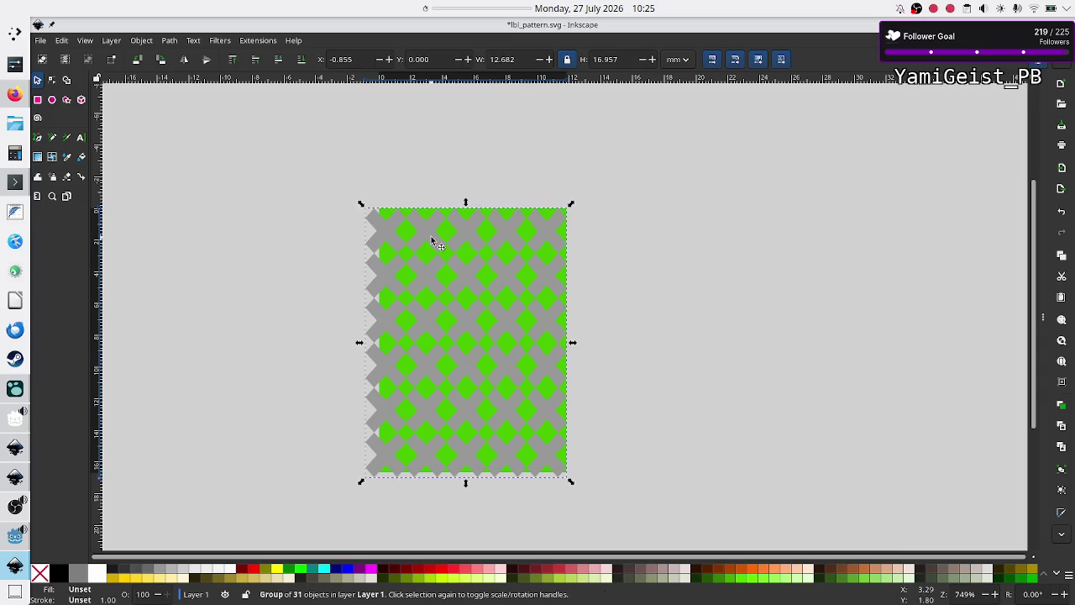
click(678, 59)
click(680, 81)
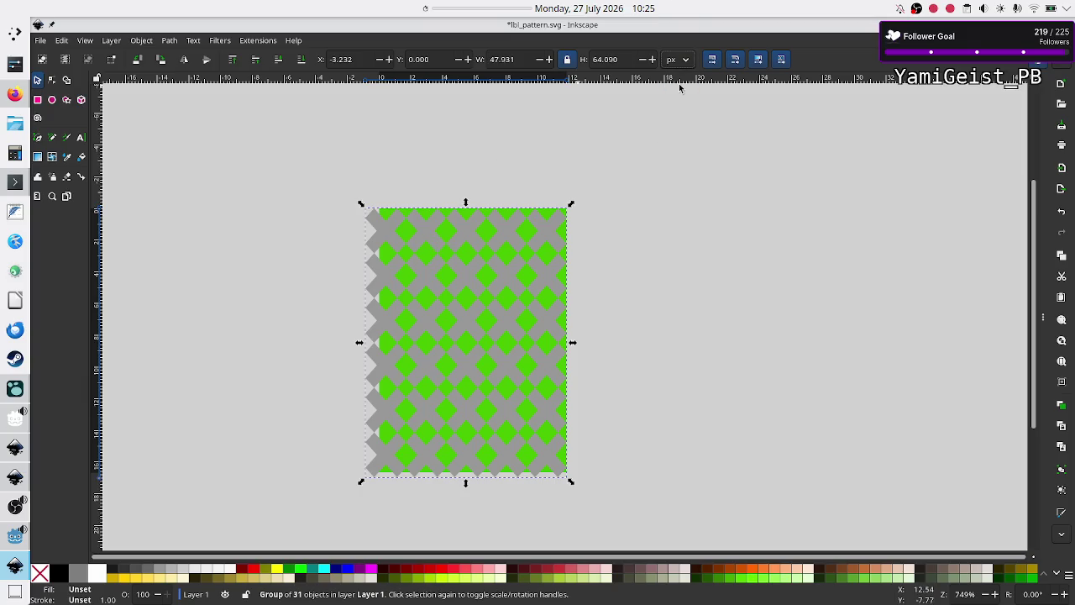
click(44, 42)
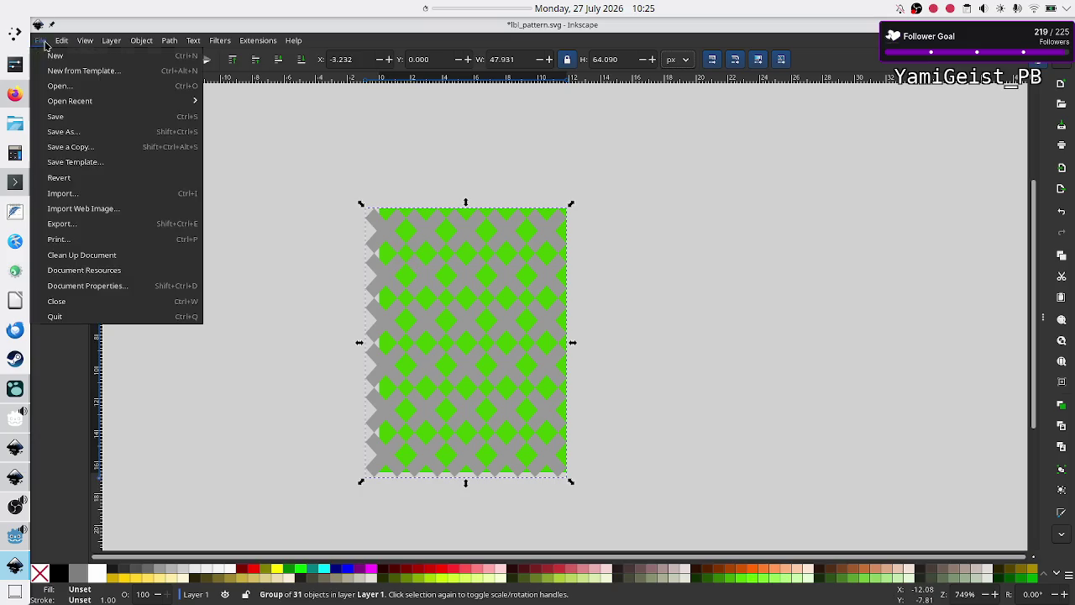
Set the document page size to 47.931 × 64.090 px.
click(82, 287)
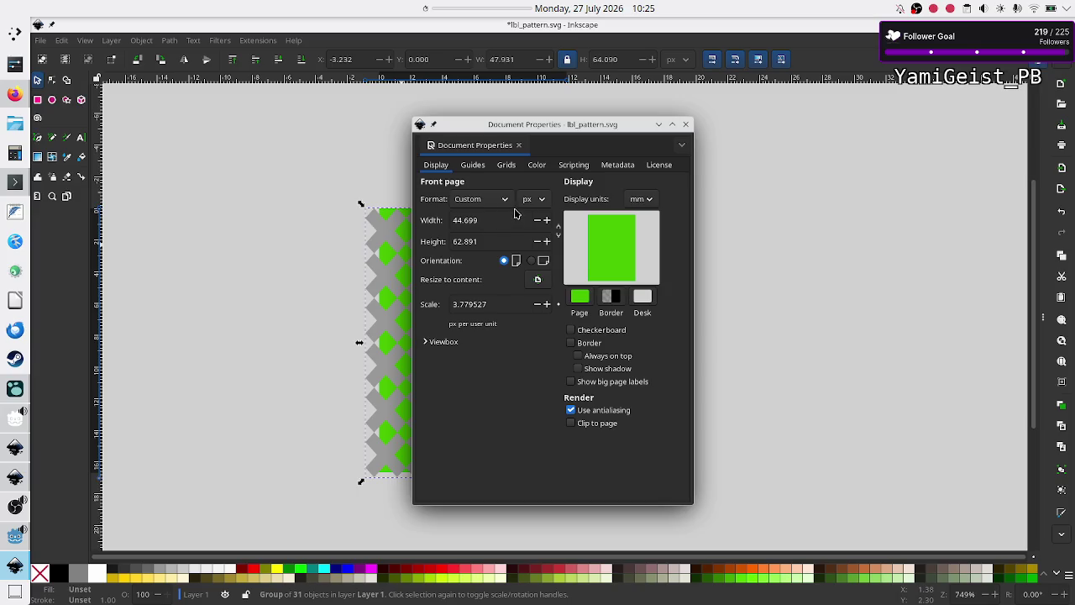
key(BackSpace)
key(BackSpace)
click(490, 240)
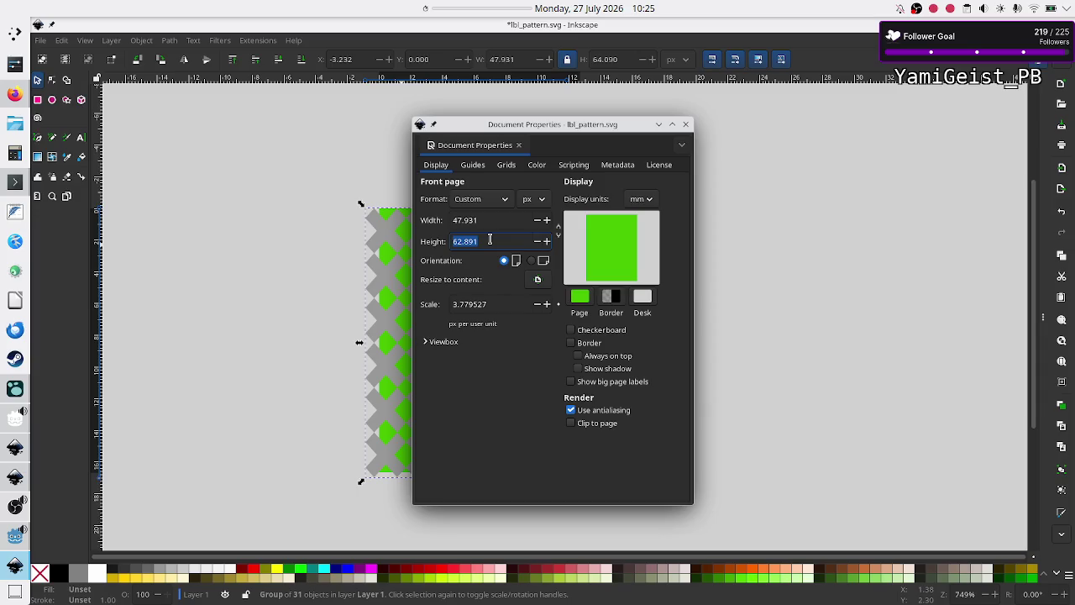
text(62)
key(Return)
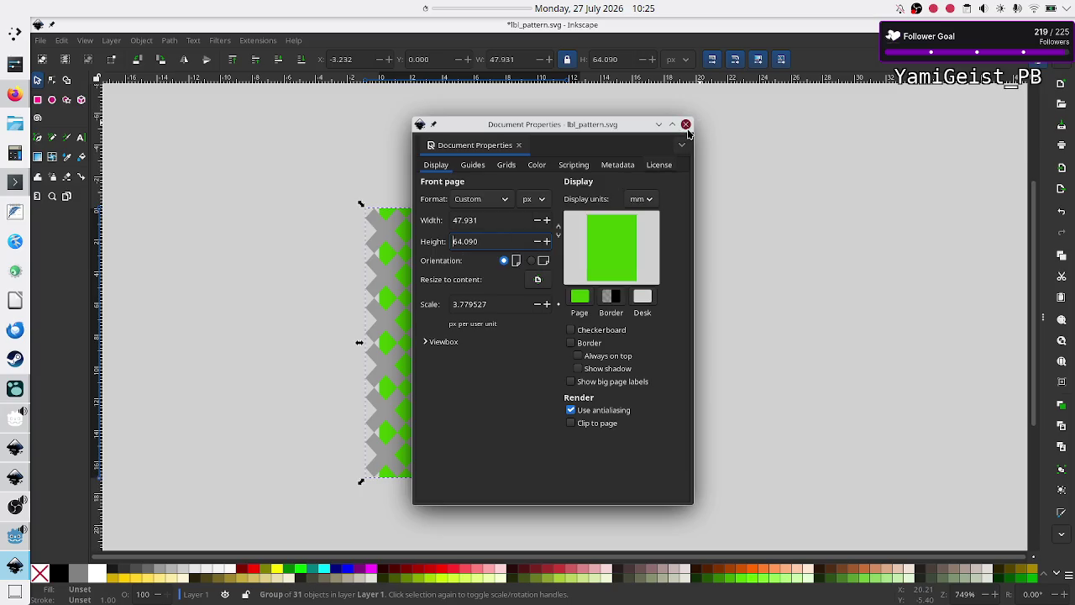
click(686, 126)
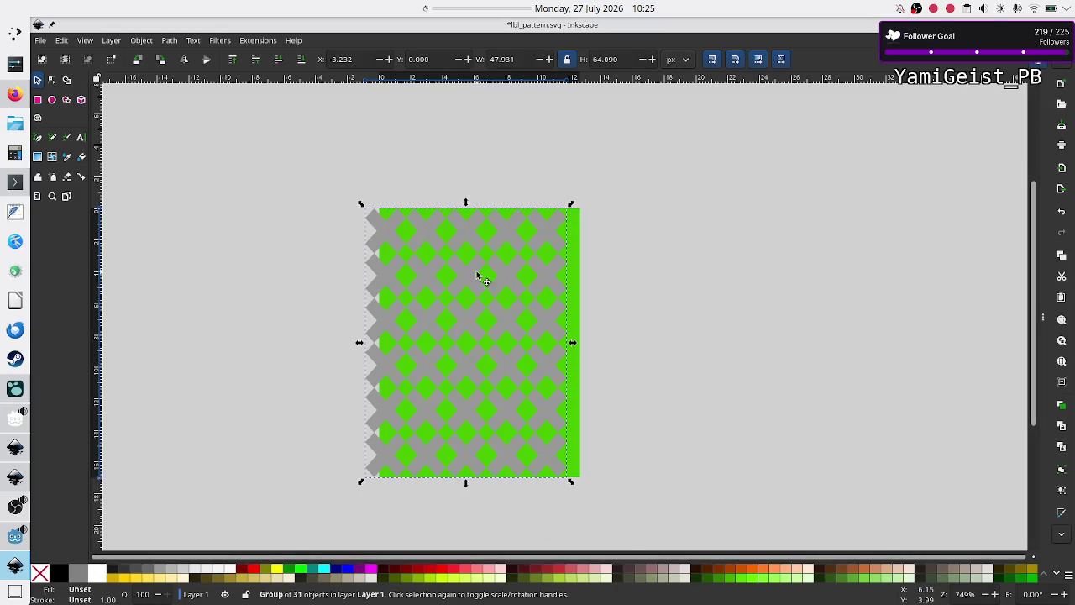
Snap the pattern group to the page corner at X 0 and save lbl_pattern.svg.
drag(478, 275, 490, 274)
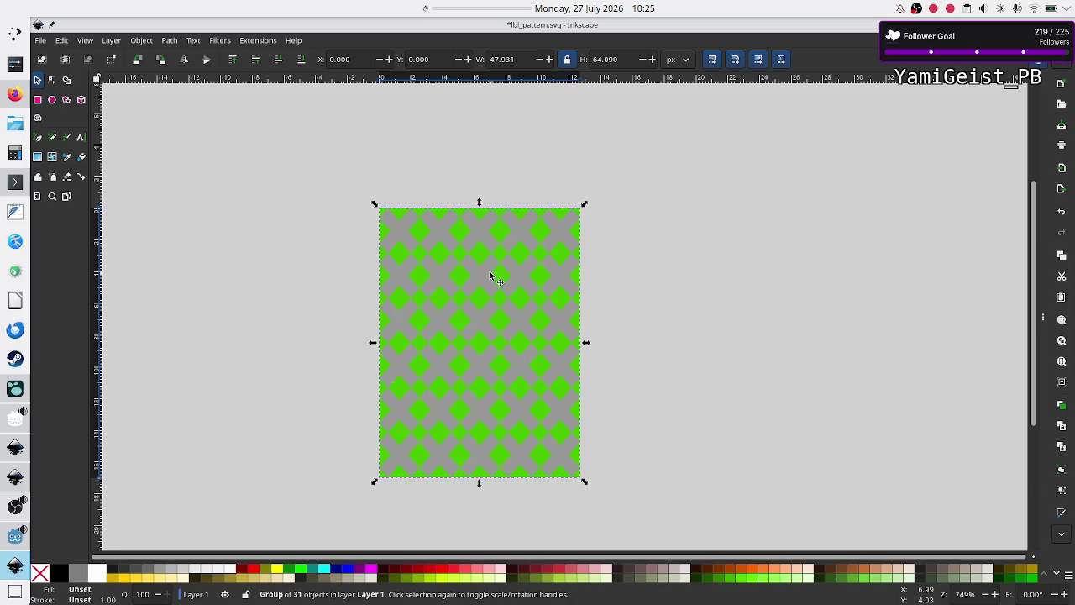
click(731, 346)
key(ctrl+s)
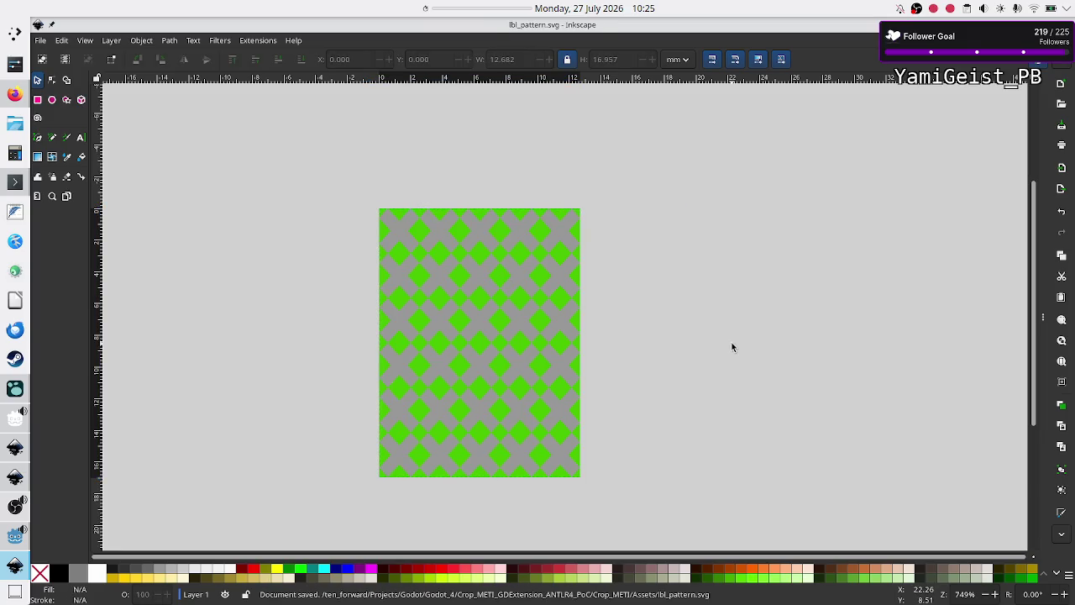
click(16, 531)
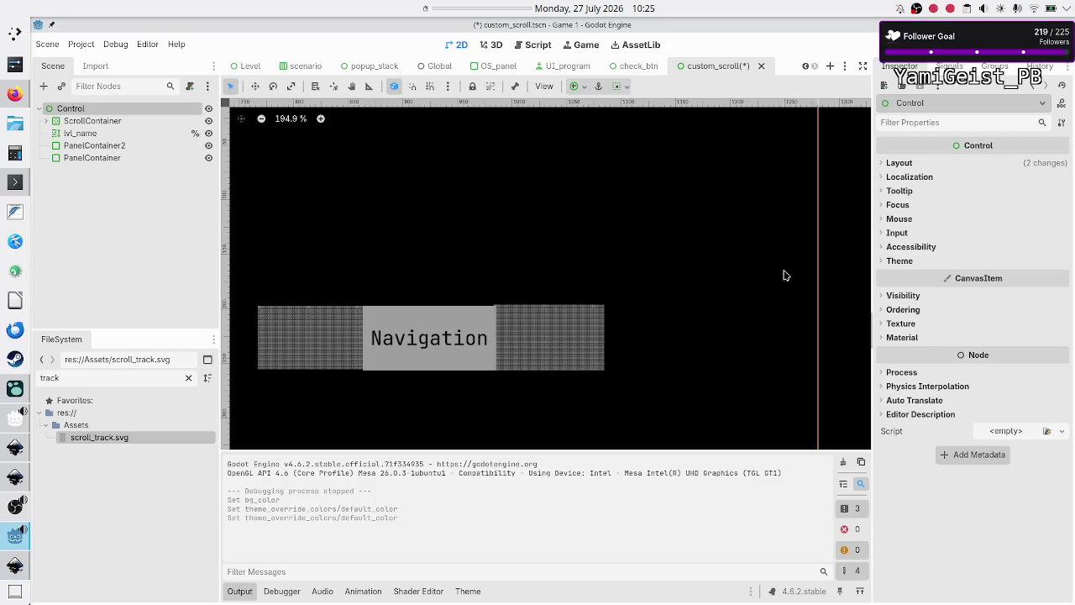
Select PanelContainer2 and PanelContainer and expand their Theme Overrides panel StyleBoxTexture.
click(107, 147)
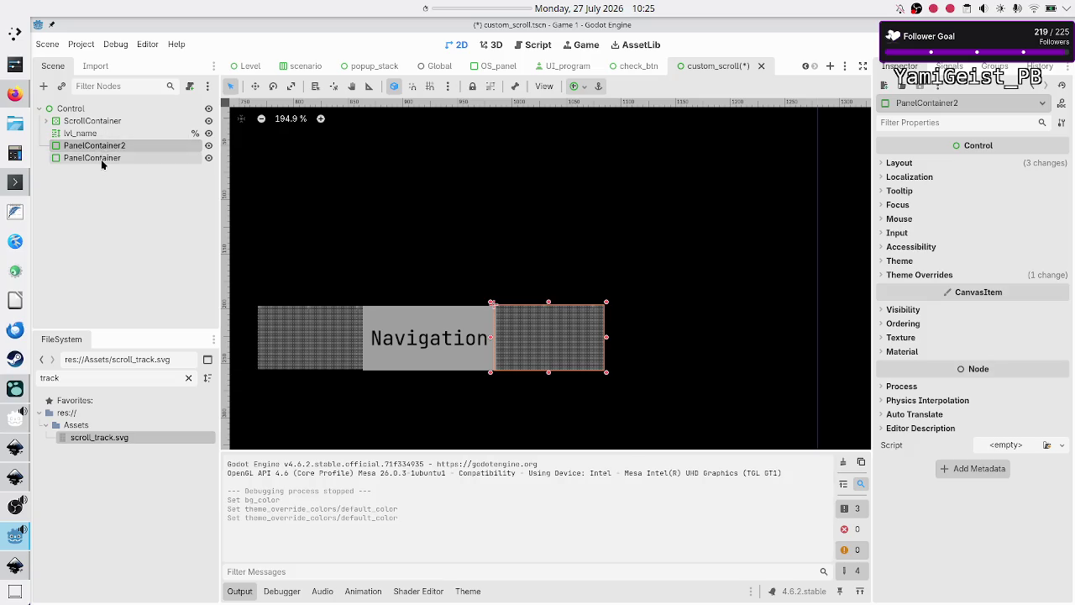
ctrl+click(101, 158)
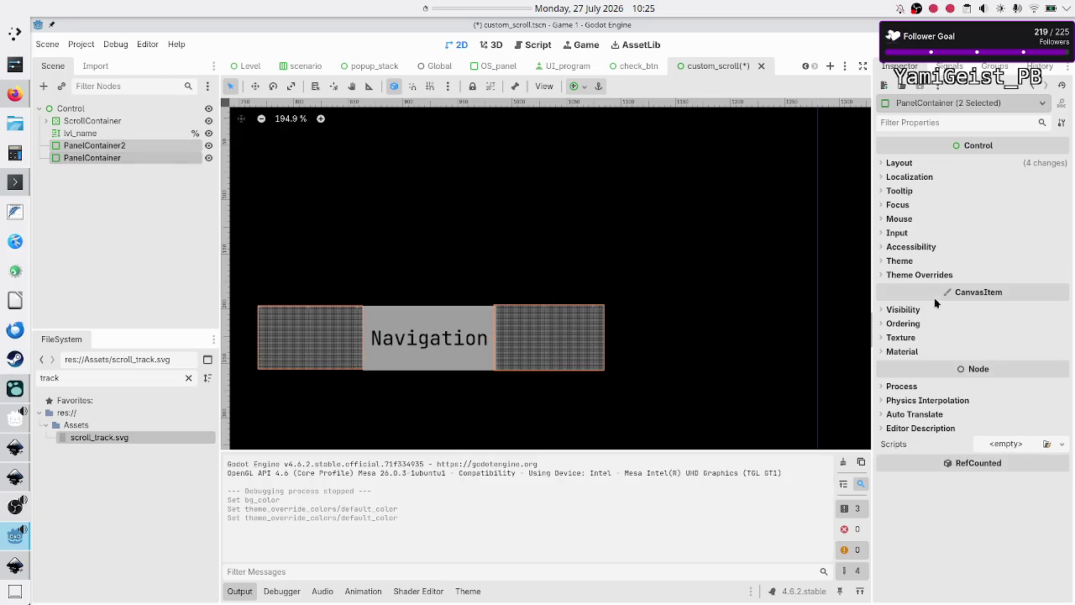
click(903, 276)
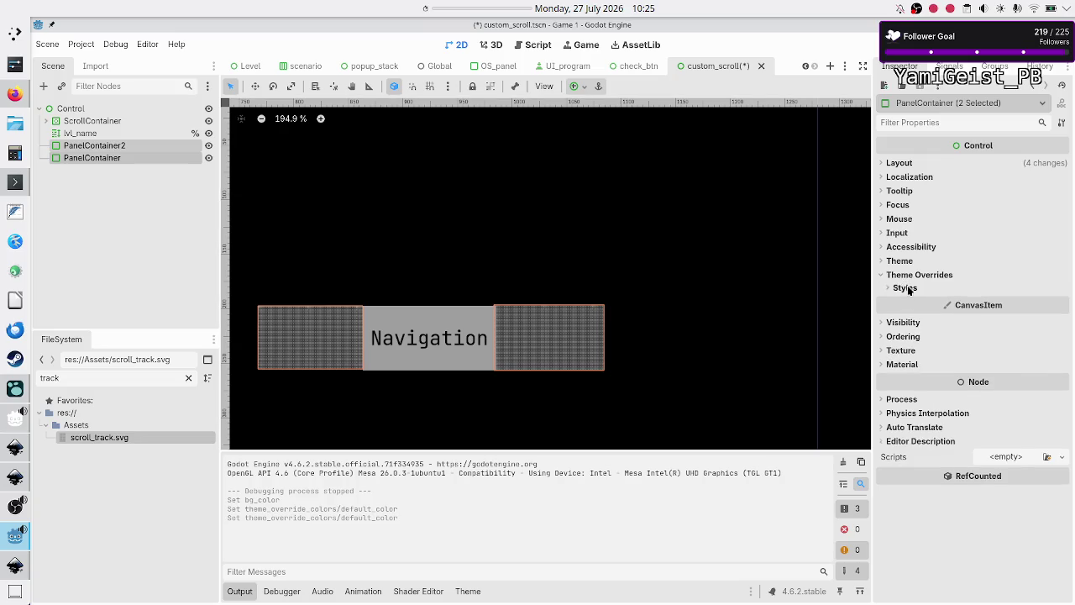
click(906, 288)
click(1062, 304)
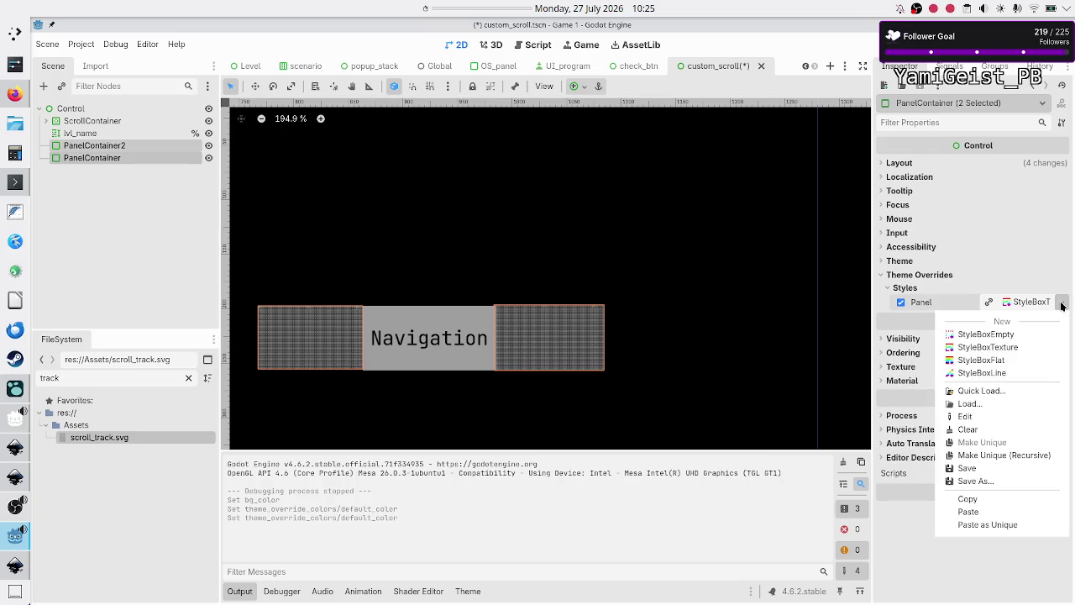
click(1062, 303)
click(1032, 301)
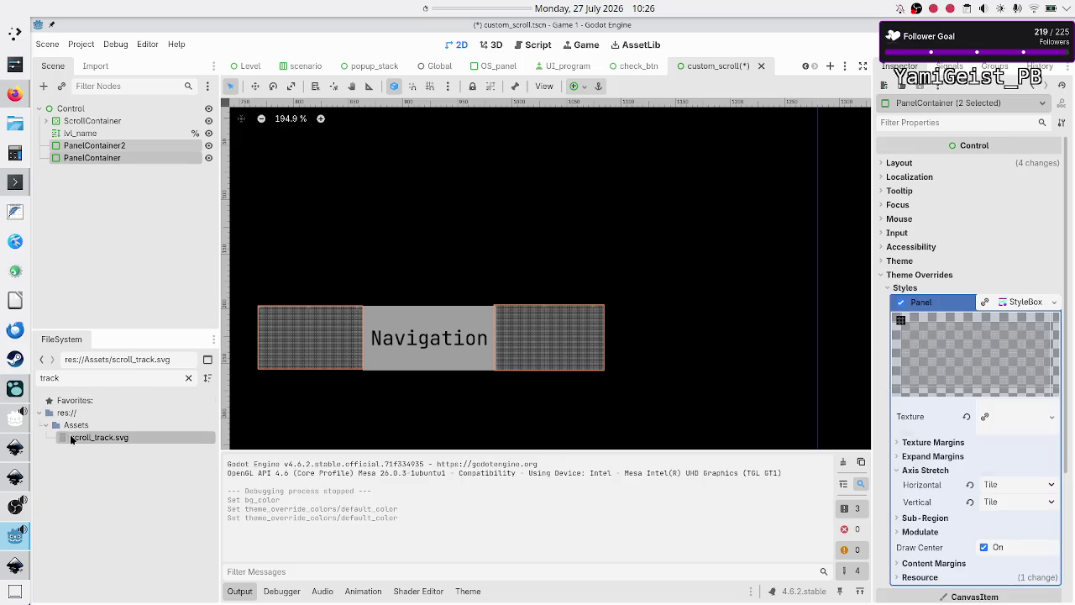
Filter FileSystem for 'lbl' and assign lbl_pattern.svg as the panel style texture.
double_click(98, 380)
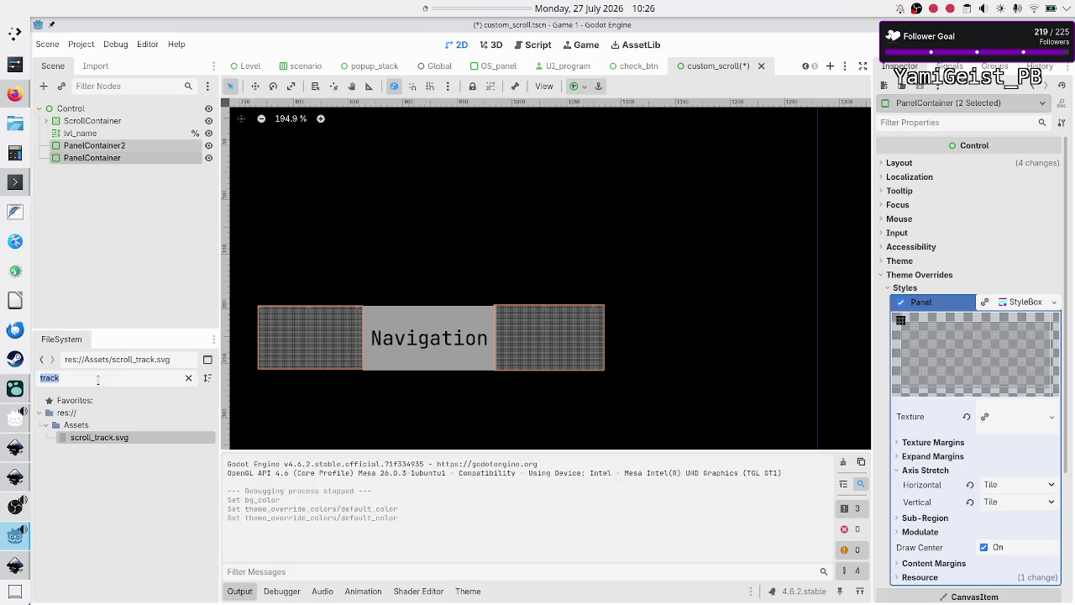
text(lbl)
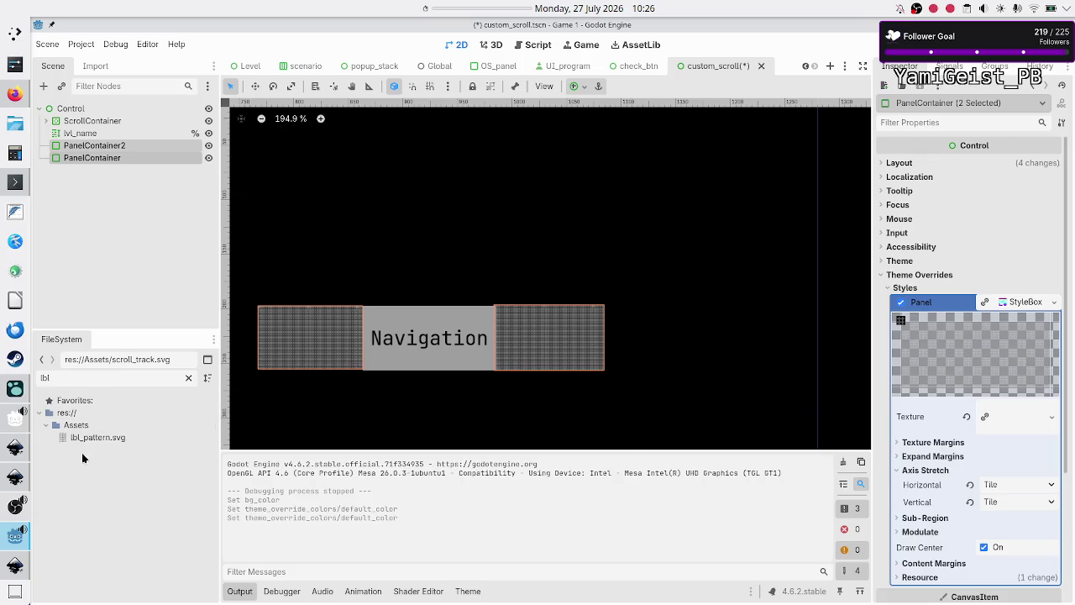
click(87, 440)
mouse_move(86, 441)
mouse_down()
mouse_move(718, 371)
mouse_move(990, 353)
mouse_move(1008, 412)
mouse_up()
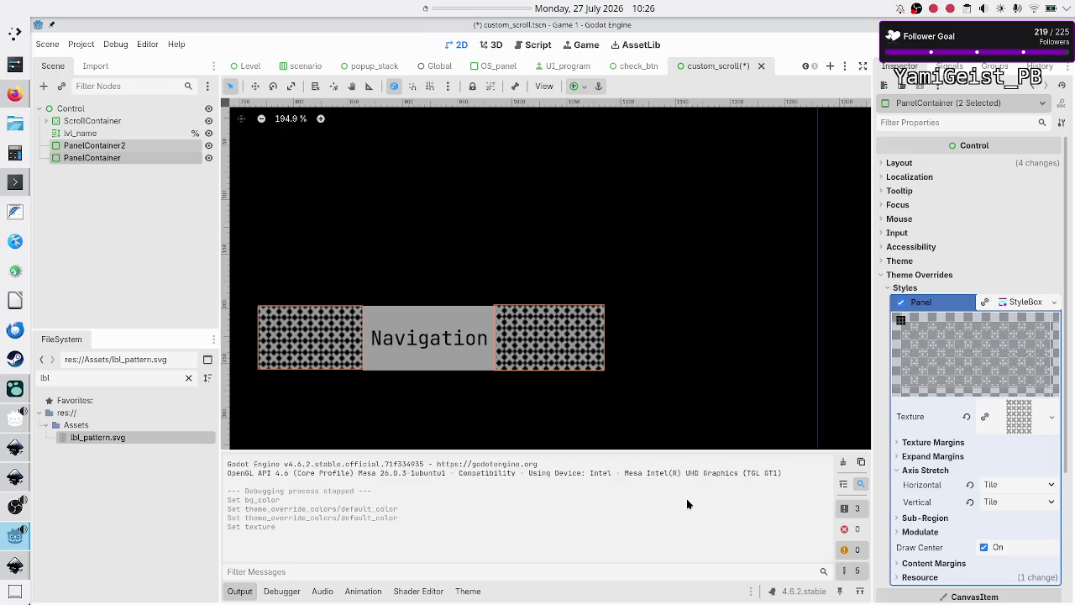
click(152, 230)
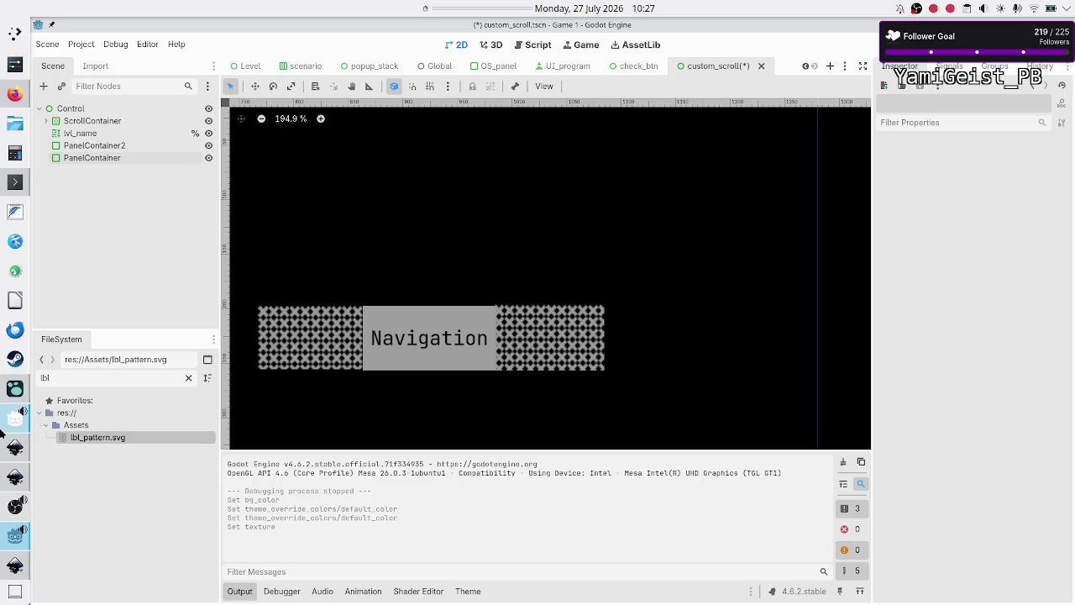
mouse_move(16, 545)
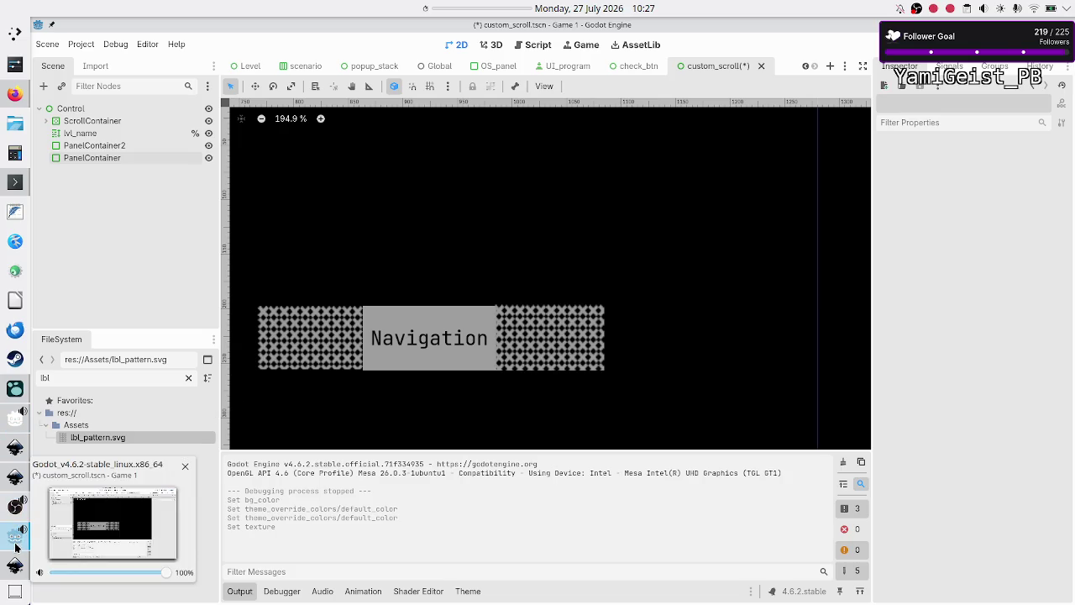
Return to Inkscape and ungroup the pattern into individual tiles.
click(13, 570)
click(13, 571)
click(14, 571)
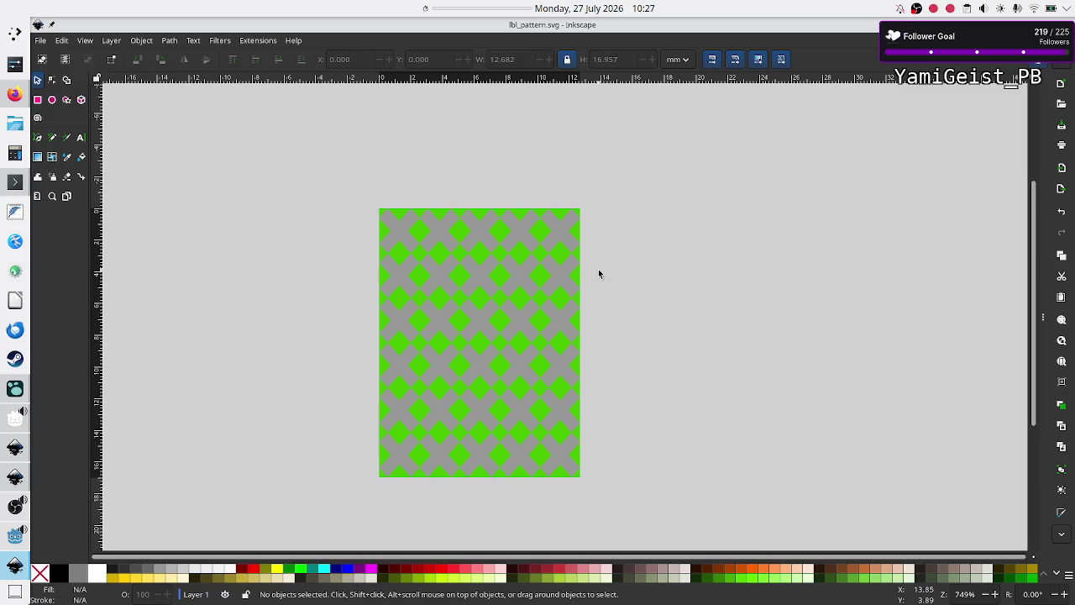
click(441, 230)
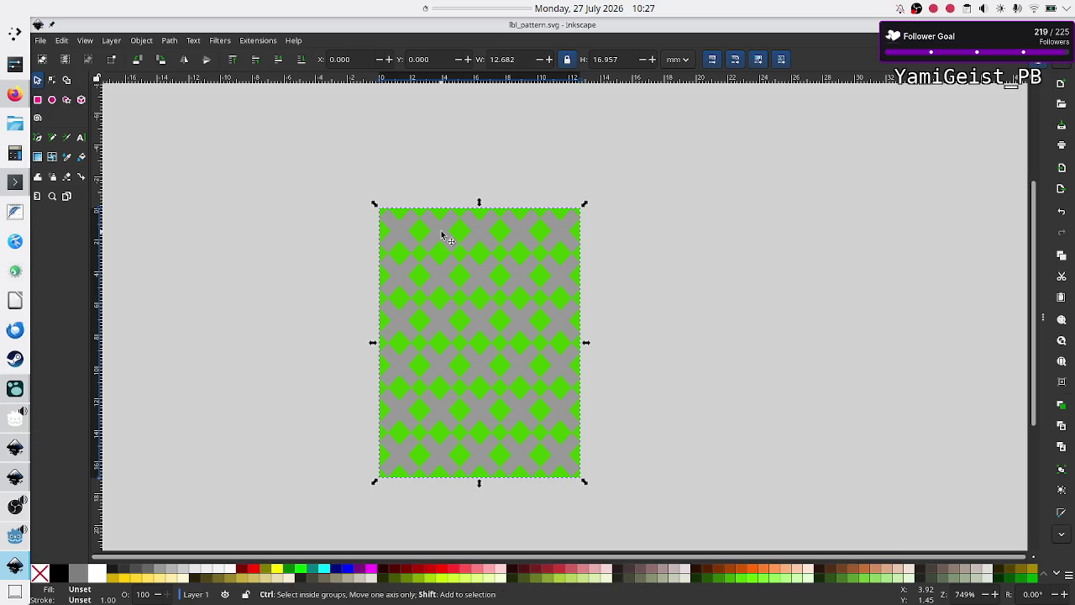
key(ctrl+shift+g)
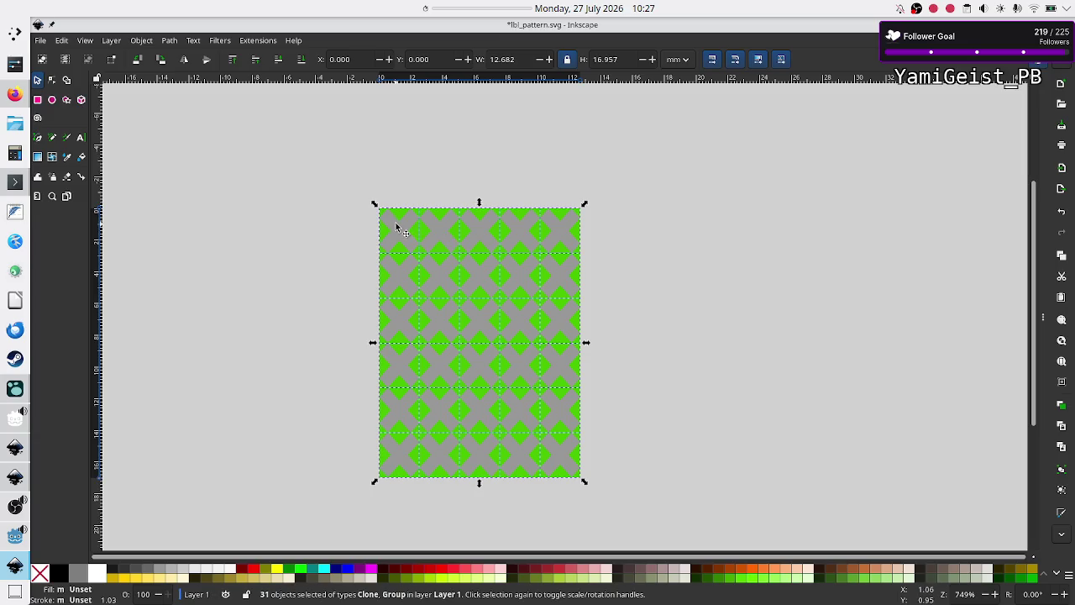
click(396, 223)
key(Delete)
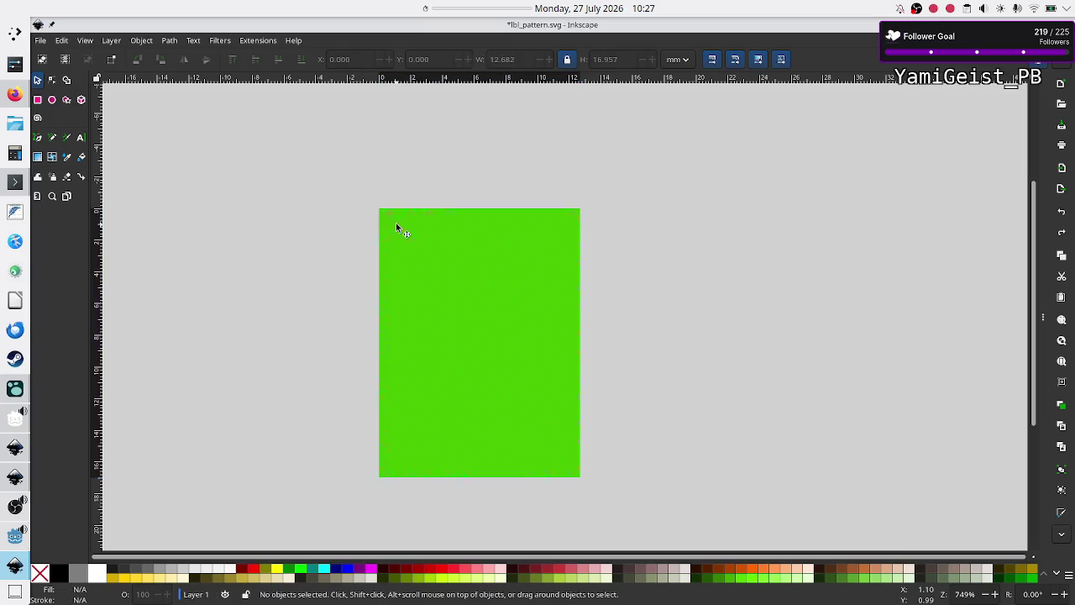
Delete all clone tiles, keeping only the original top-left grey X tile.
click(398, 225)
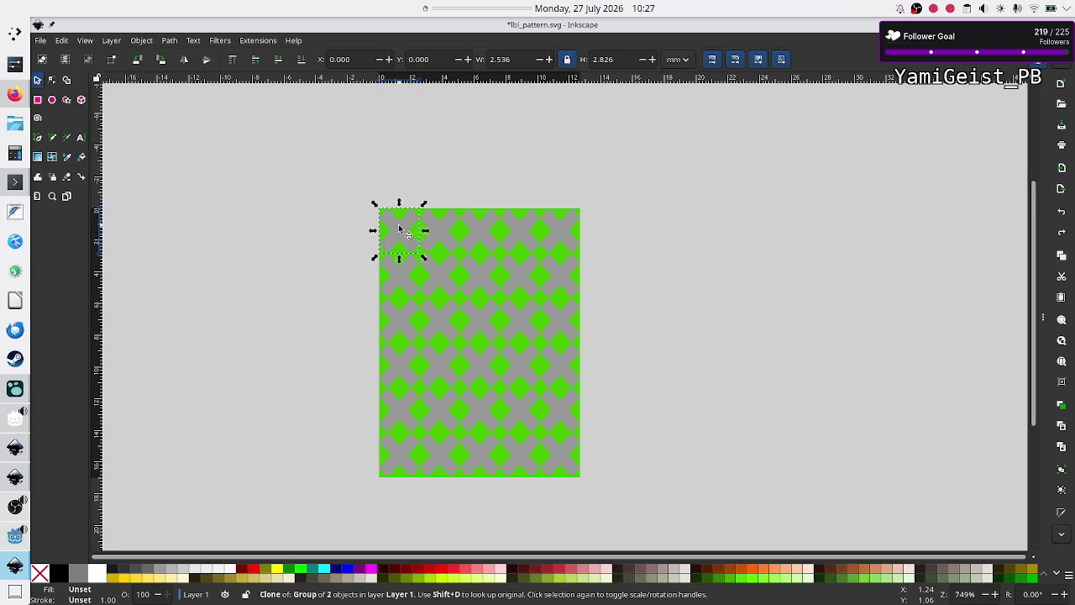
mouse_move(352, 191)
mouse_down()
mouse_move(537, 286)
mouse_move(610, 453)
mouse_up()
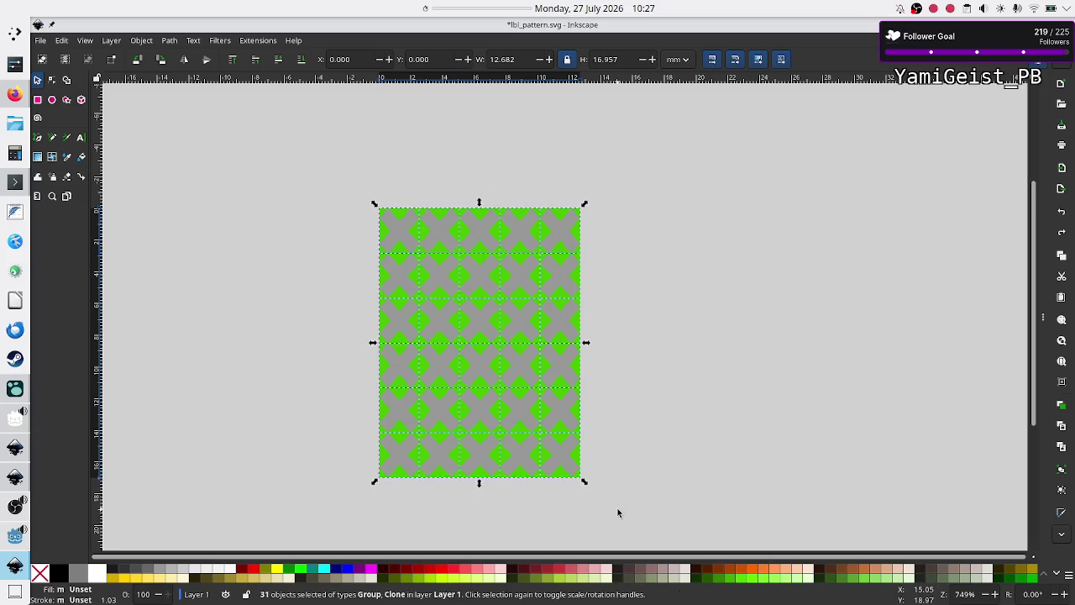
shift+click(397, 236)
key(Delete)
click(397, 236)
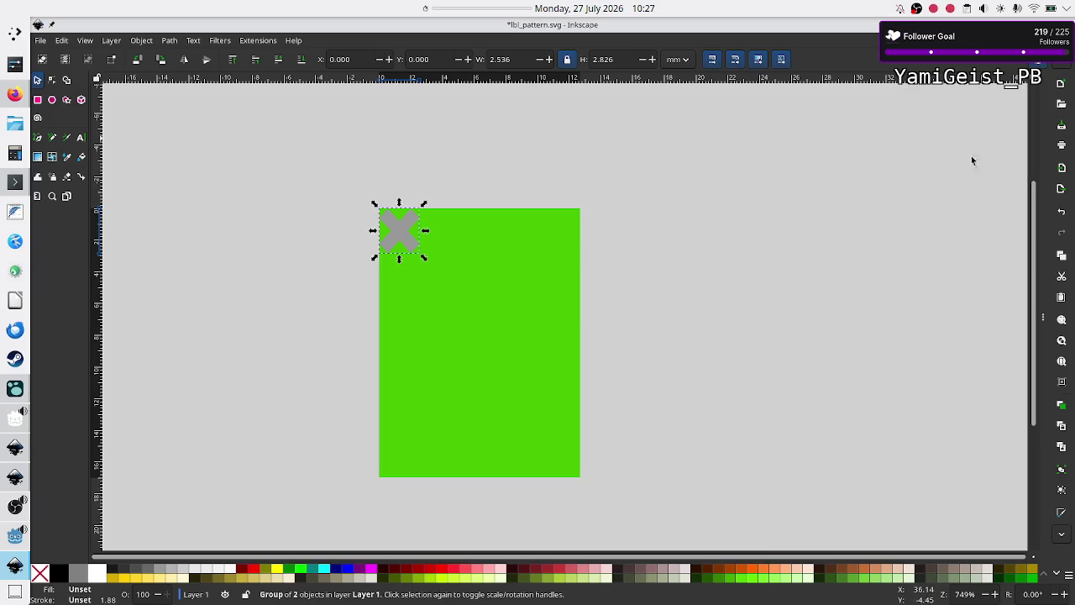
key(ctrl+shift+a)
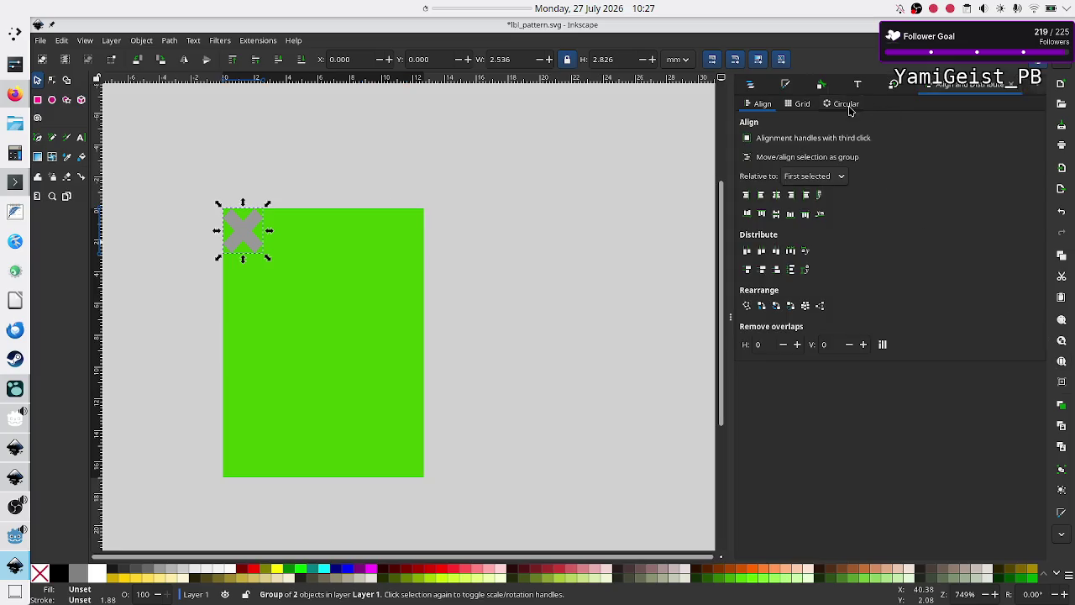
Scale the grey X tile proportionally to 50%, making it 1.268 × 1.413 mm.
click(895, 87)
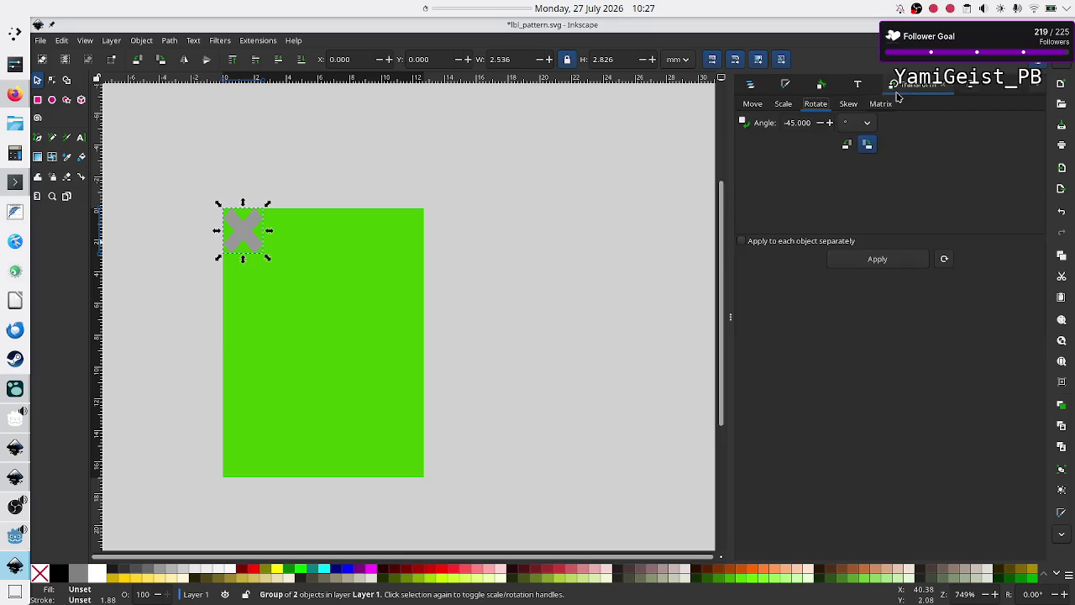
click(783, 104)
double_click(807, 122)
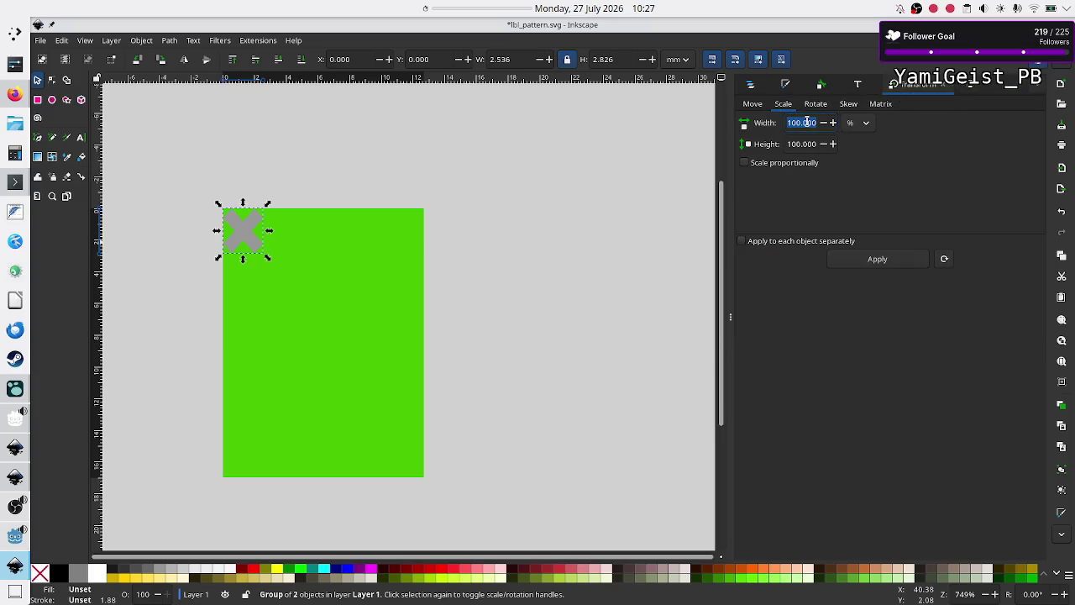
click(794, 163)
key(5)
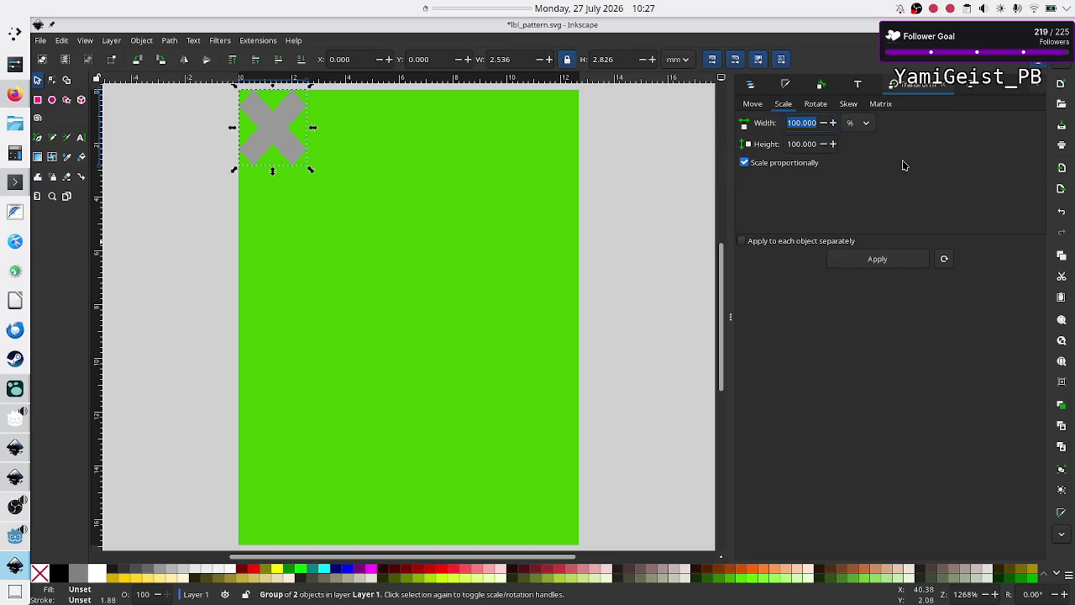
text(50)
key(Return)
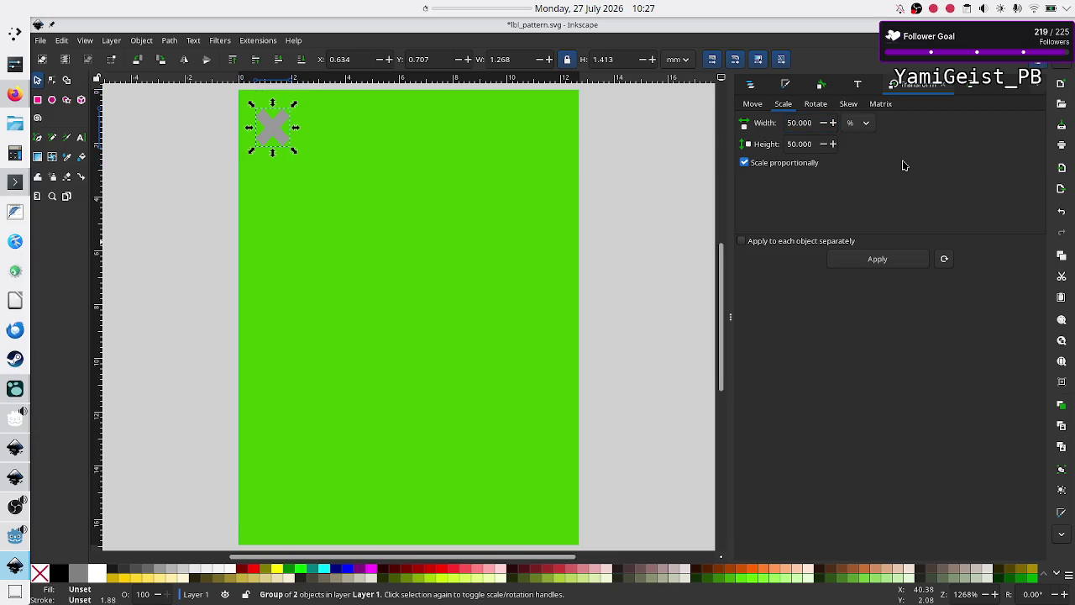
scroll(673, 187, down, 5)
scroll(674, 187, up, 5)
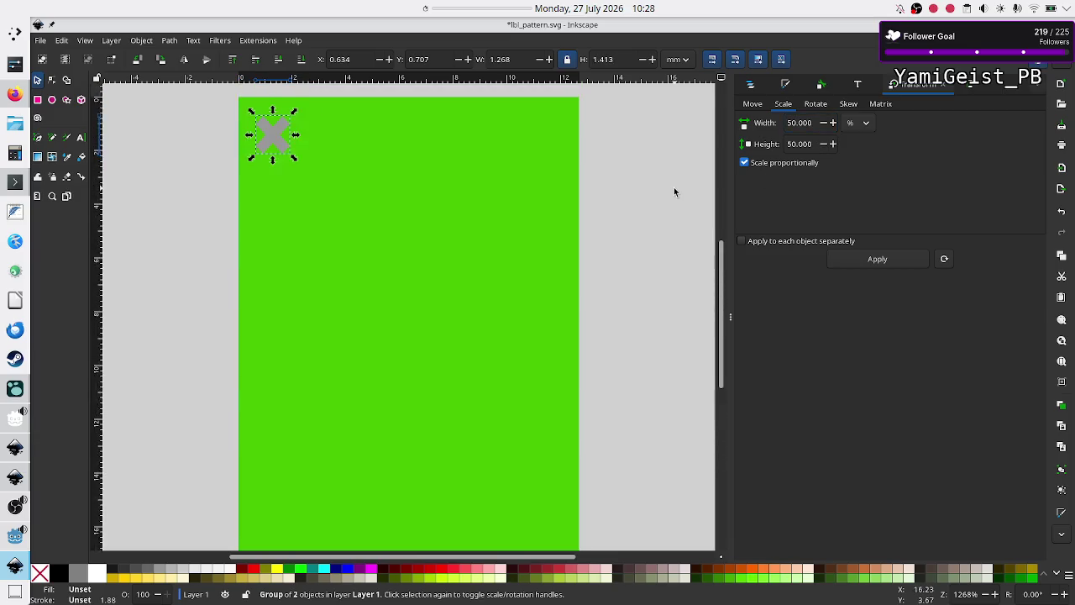
ctrl+scroll(433, 210, down, 2)
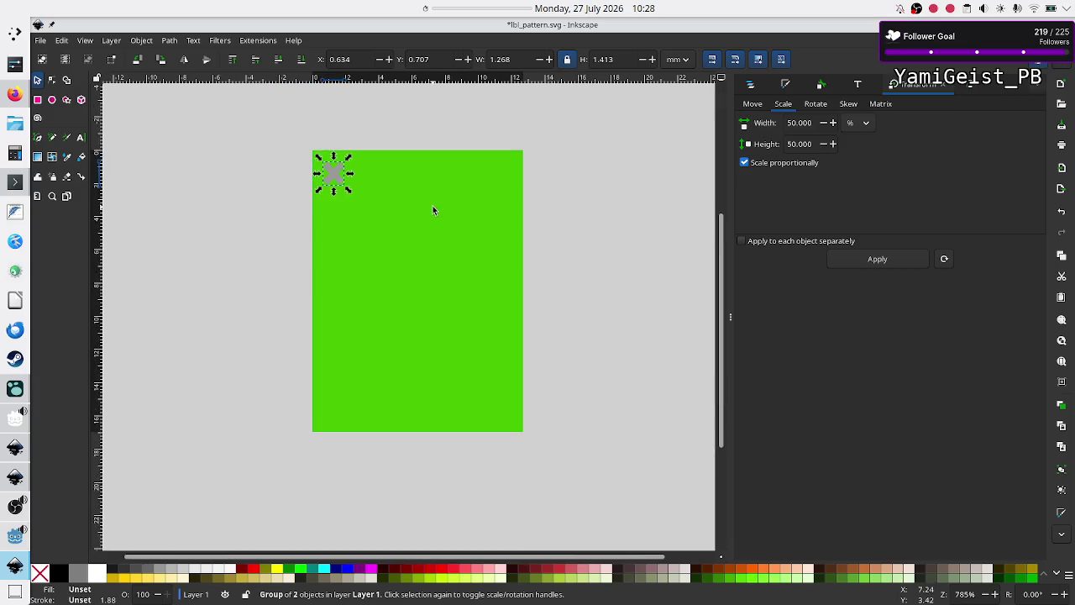
click(575, 233)
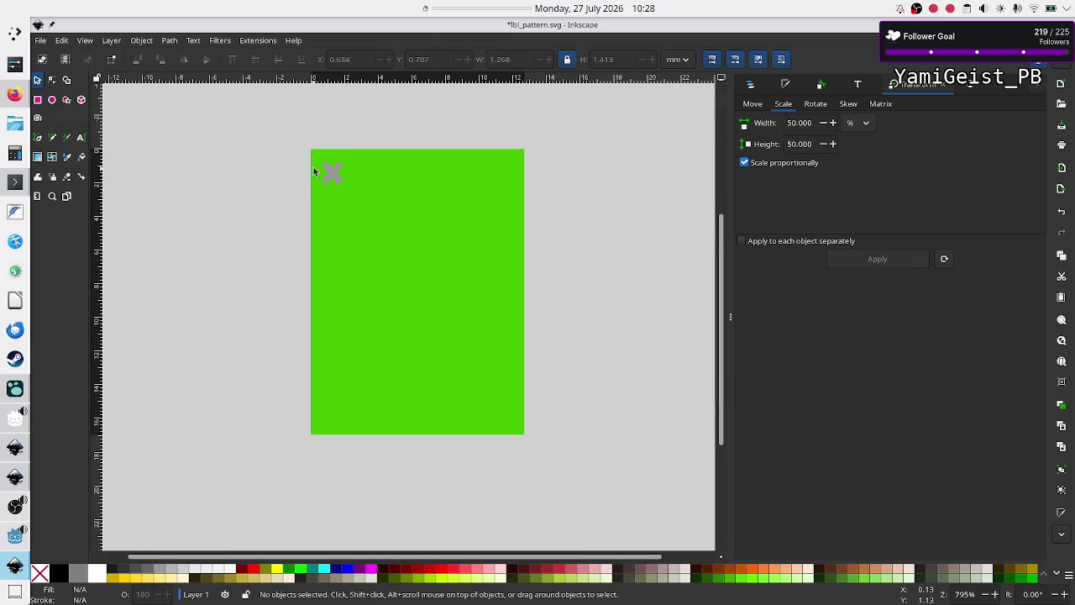
click(336, 173)
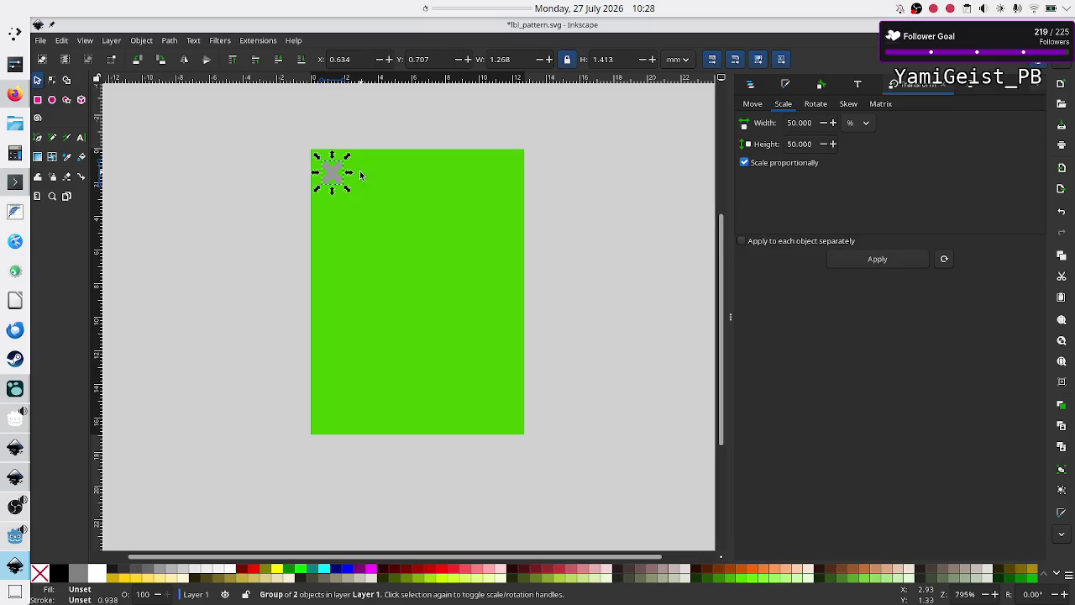
click(61, 42)
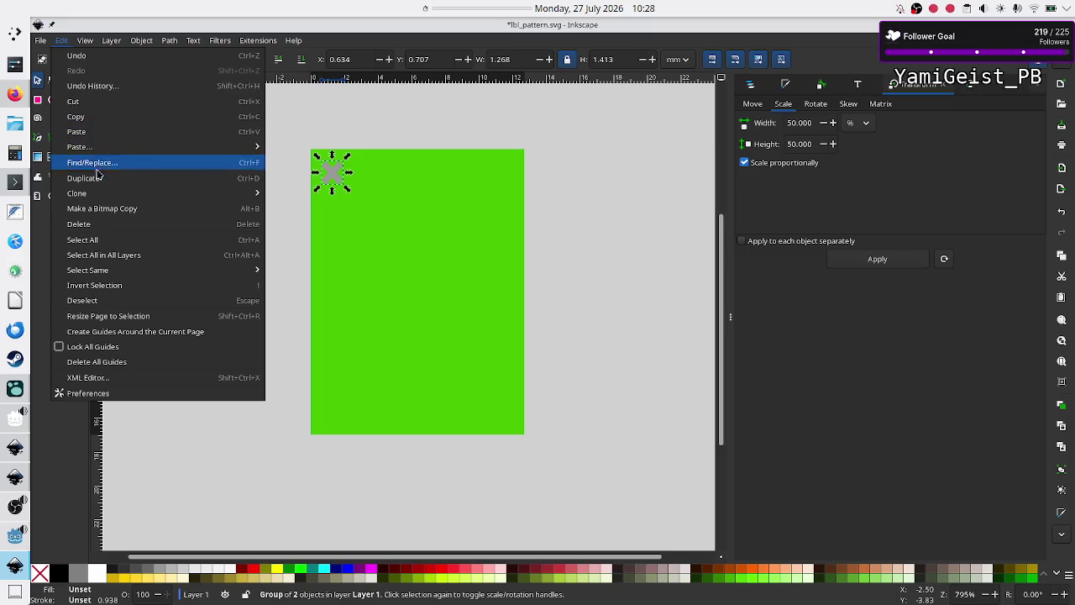
Create tiled clones of the small X as a 12-row by 10-column grid.
mouse_move(251, 195)
click(313, 210)
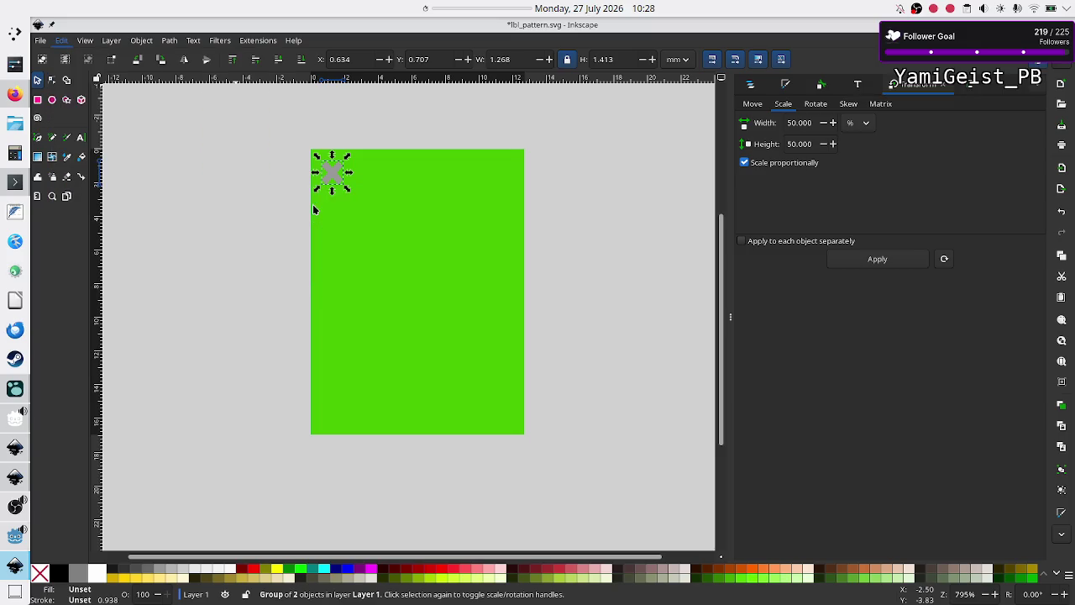
click(677, 461)
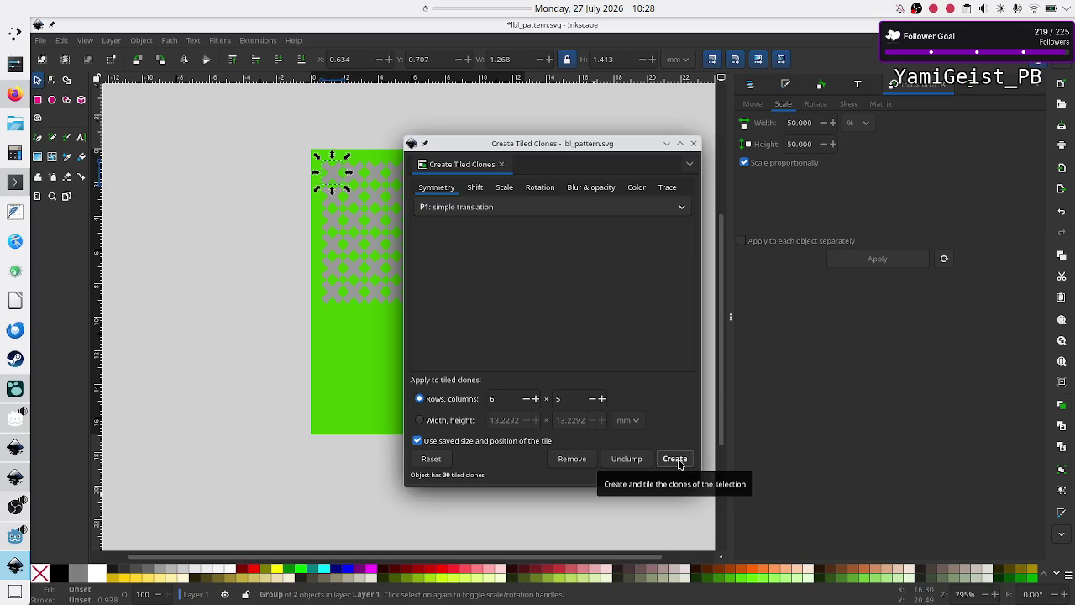
double_click(509, 401)
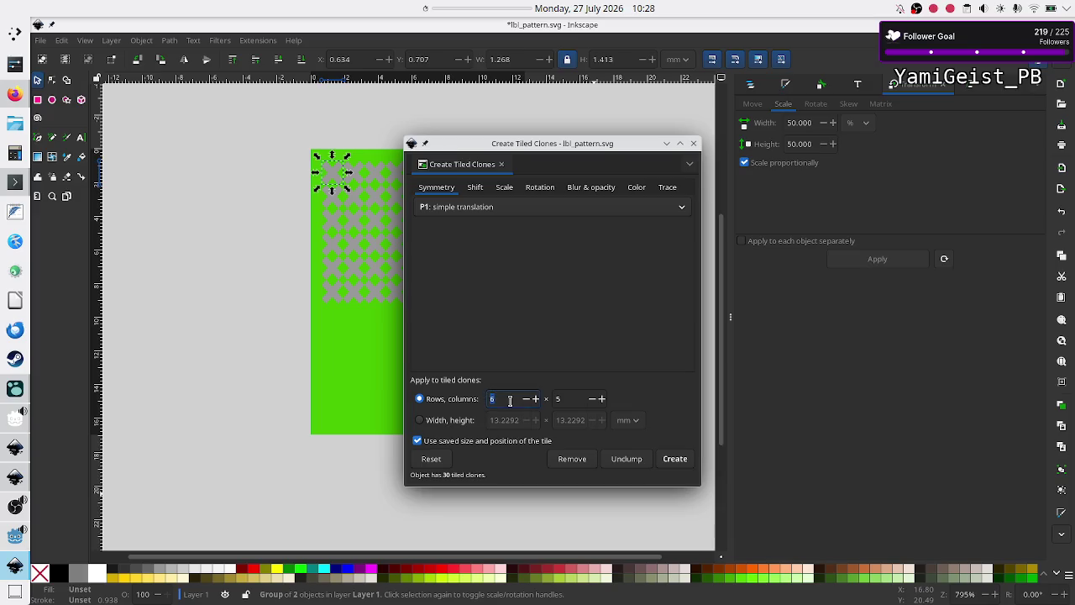
text(12)
click(578, 398)
key(BackSpace)
text(10)
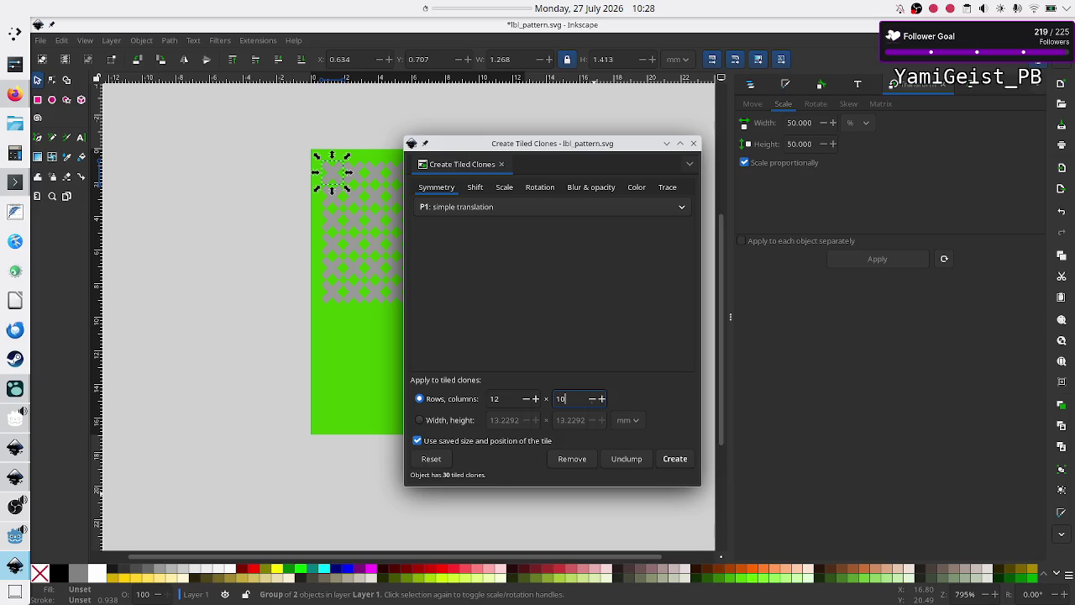
click(673, 462)
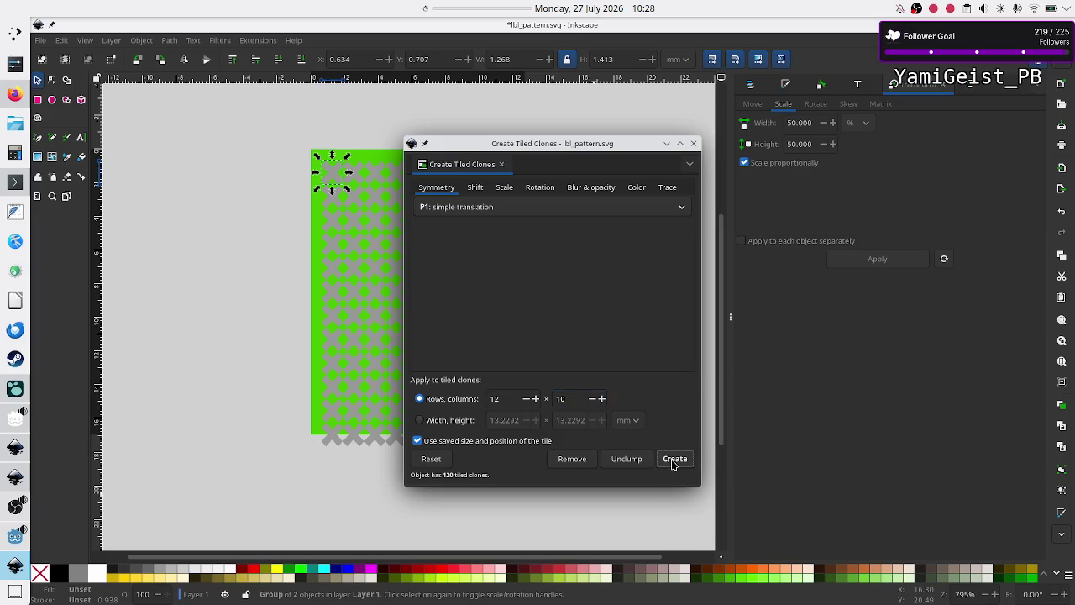
click(693, 143)
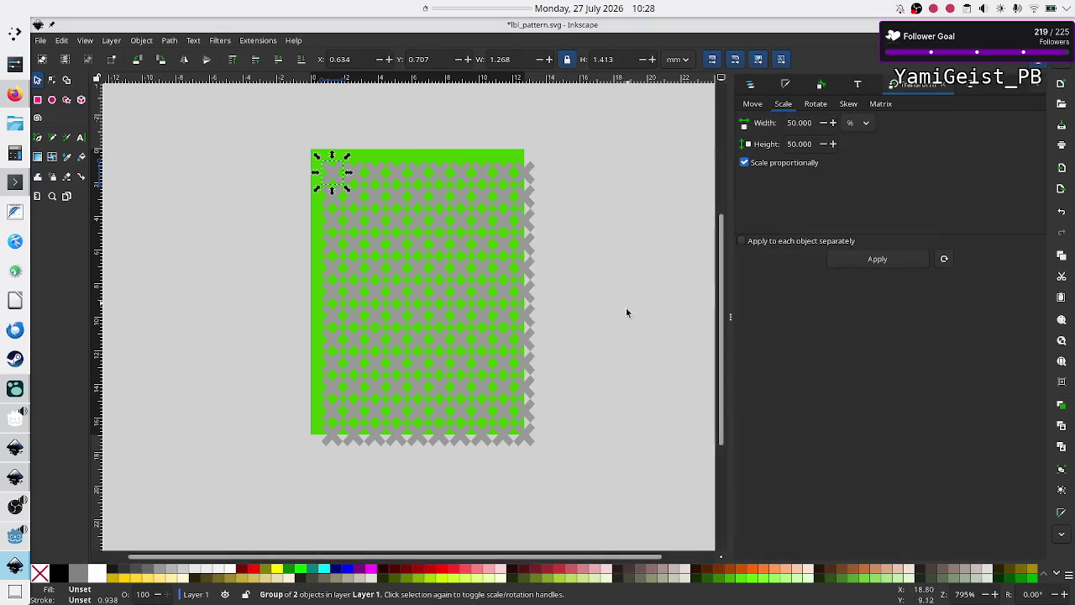
Group all 121 pattern objects, snap the group to the page corner, and save.
mouse_move(594, 466)
mouse_down()
mouse_move(411, 368)
mouse_move(285, 119)
mouse_up()
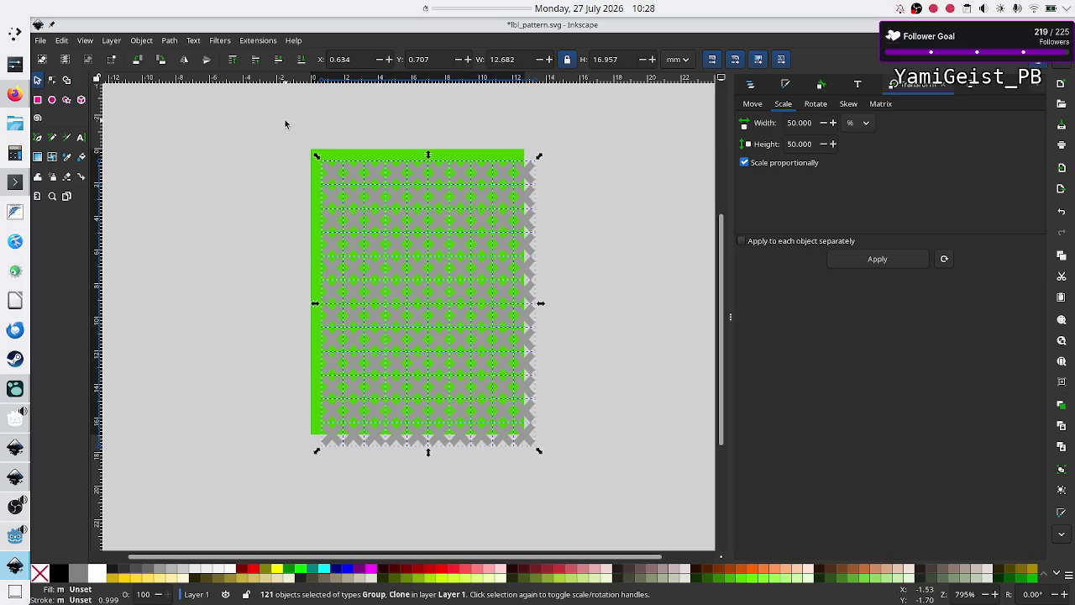
key(ctrl+g)
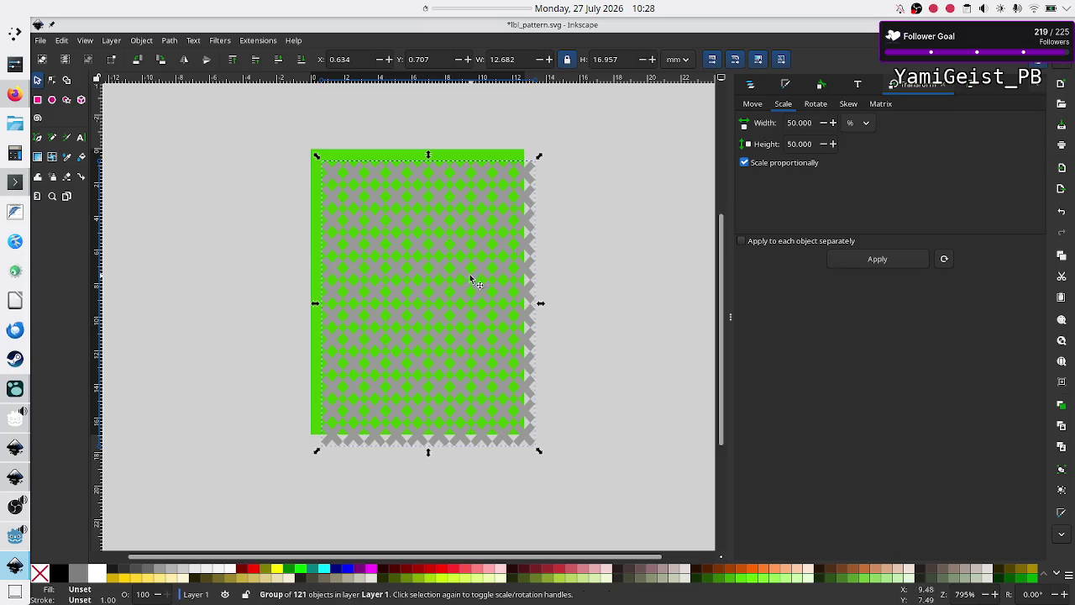
click(569, 290)
click(458, 290)
mouse_move(458, 290)
mouse_down()
mouse_move(435, 283)
mouse_move(444, 283)
mouse_up()
click(446, 483)
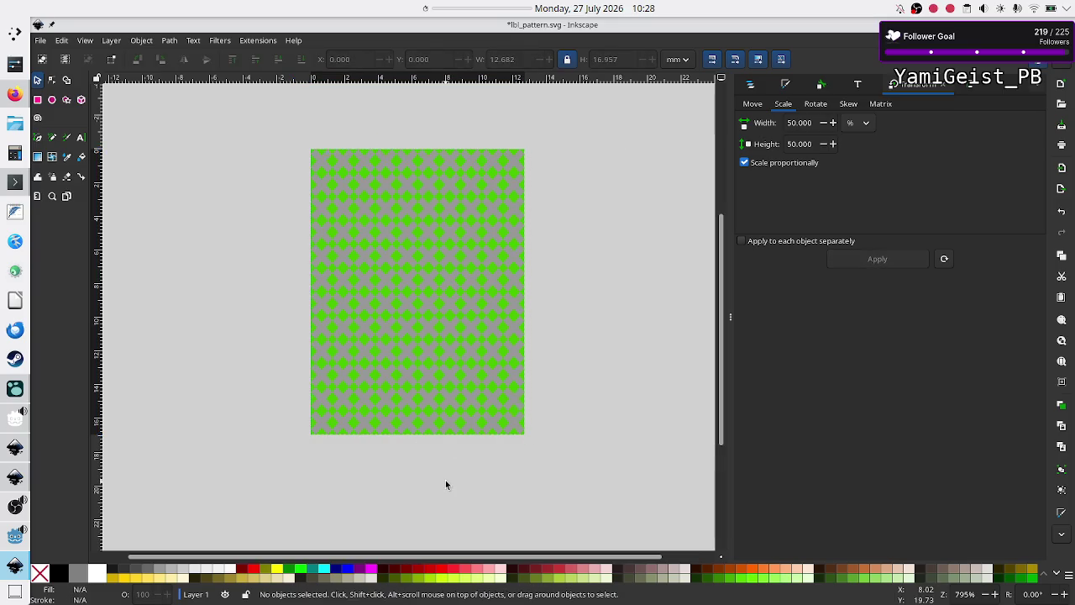
key(ctrl+s)
key(alt+Tab)
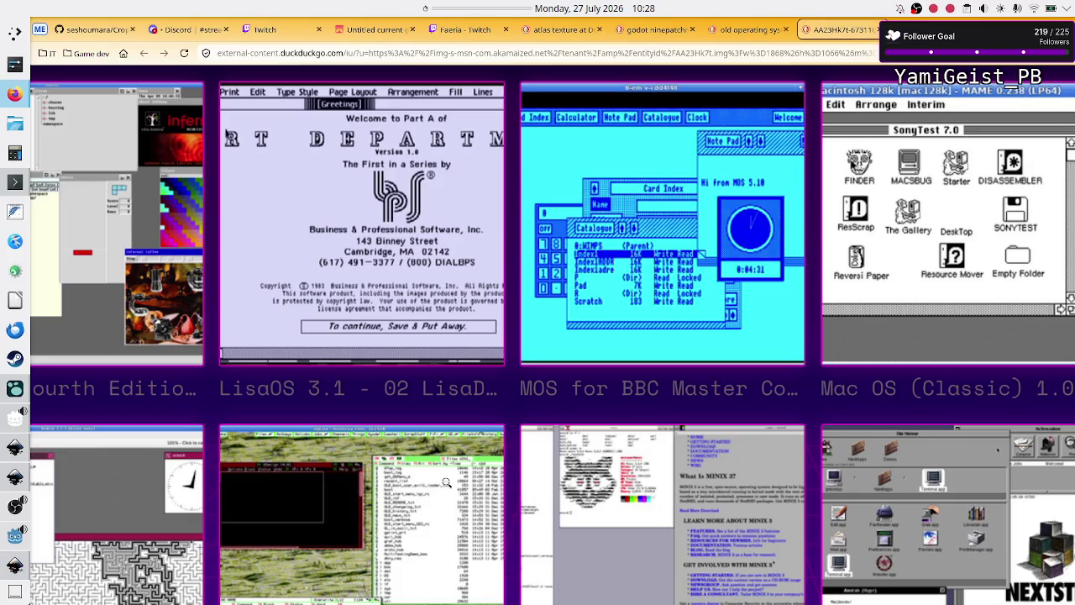
Run the custom_scroll scene with F5, view the patterned Navigation panel maximised, then close it.
click(14, 546)
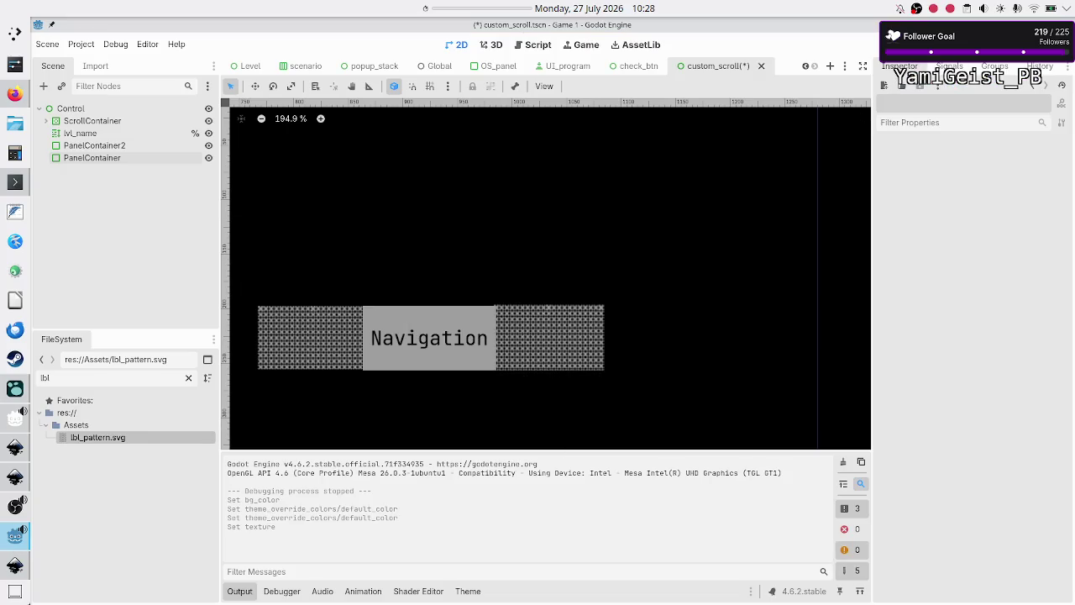
click(924, 44)
key(Escape)
key(F5)
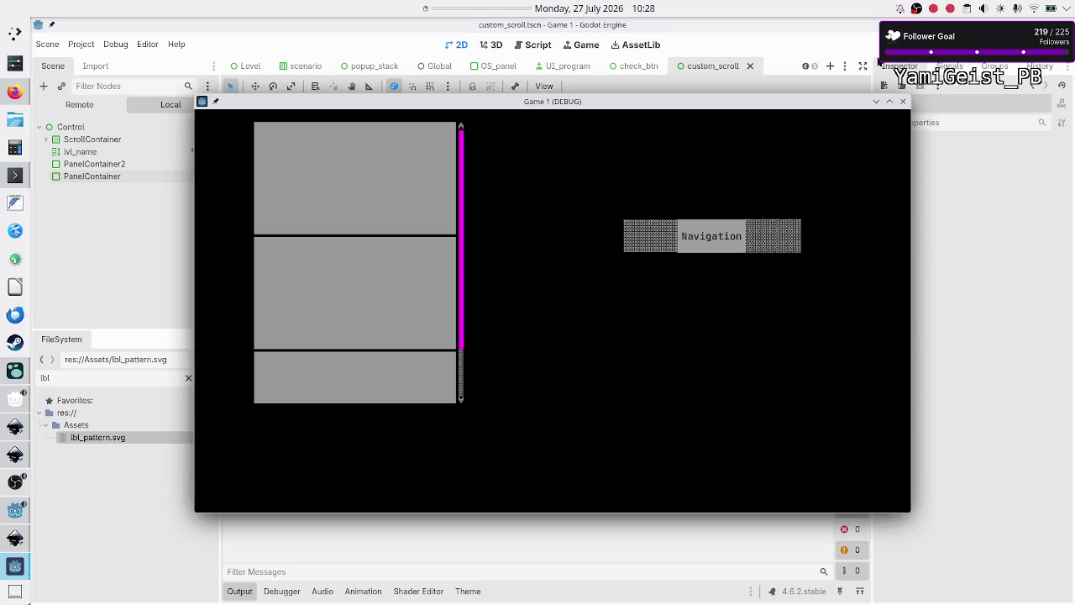
double_click(696, 102)
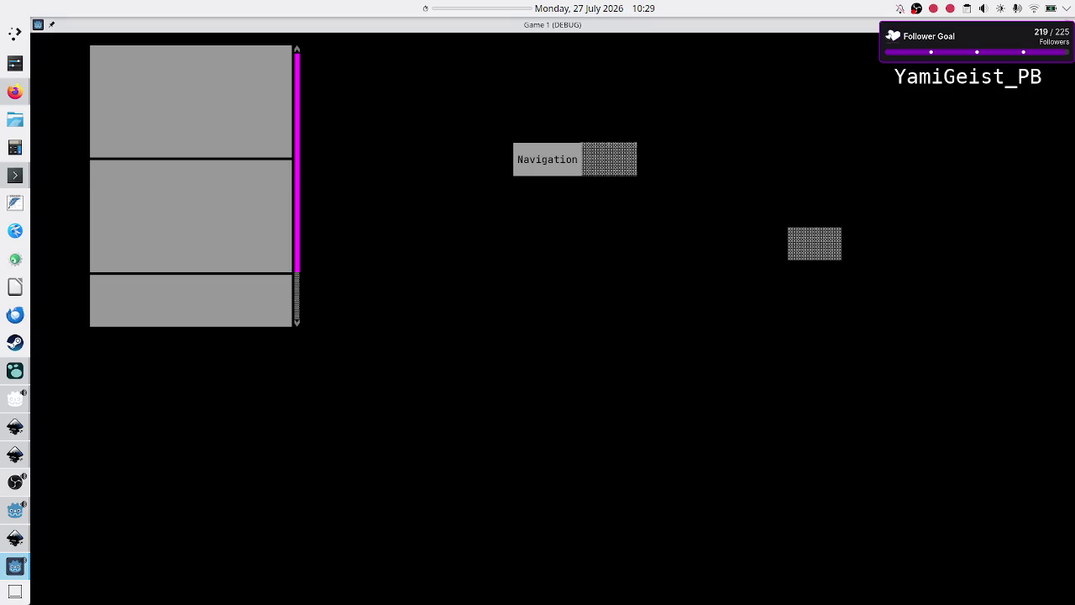
click(1067, 25)
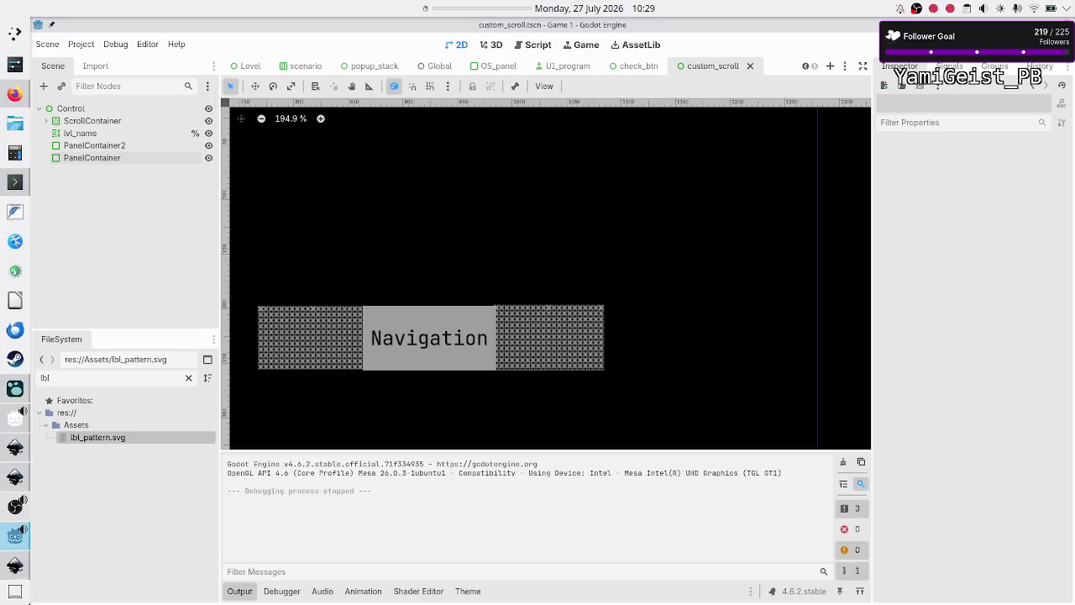
click(108, 146)
click(103, 160)
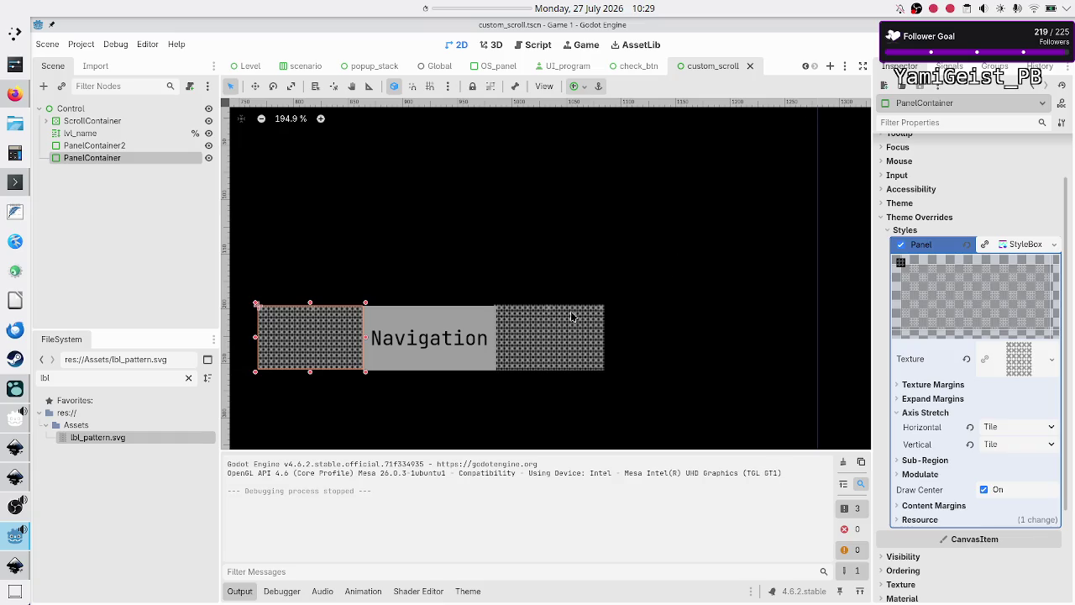
scroll(563, 322, left, 3)
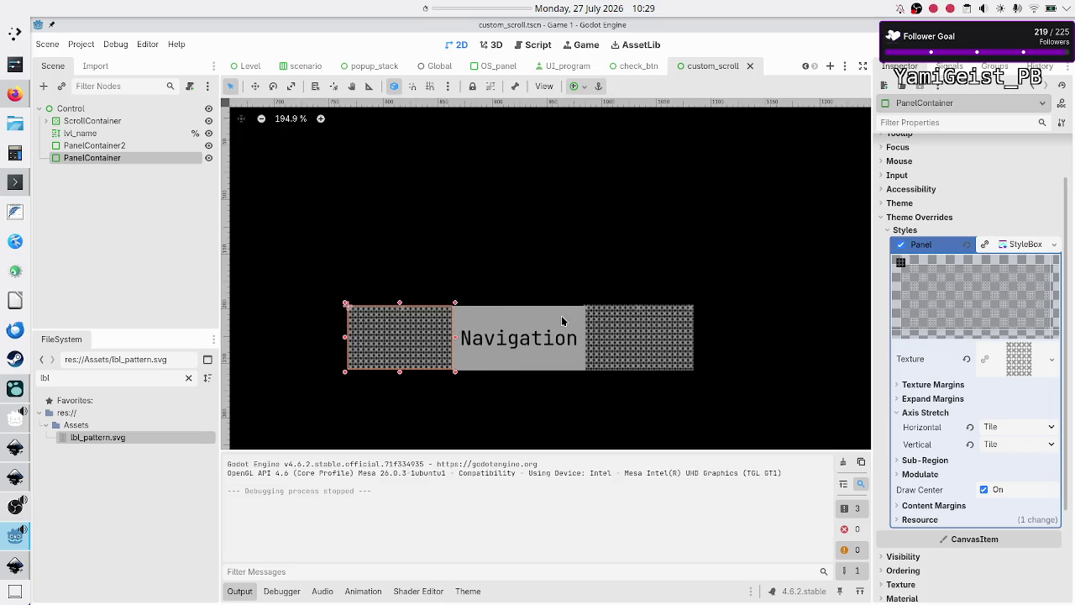
scroll(563, 322, down, 3)
ctrl+scroll(563, 322, up, 4)
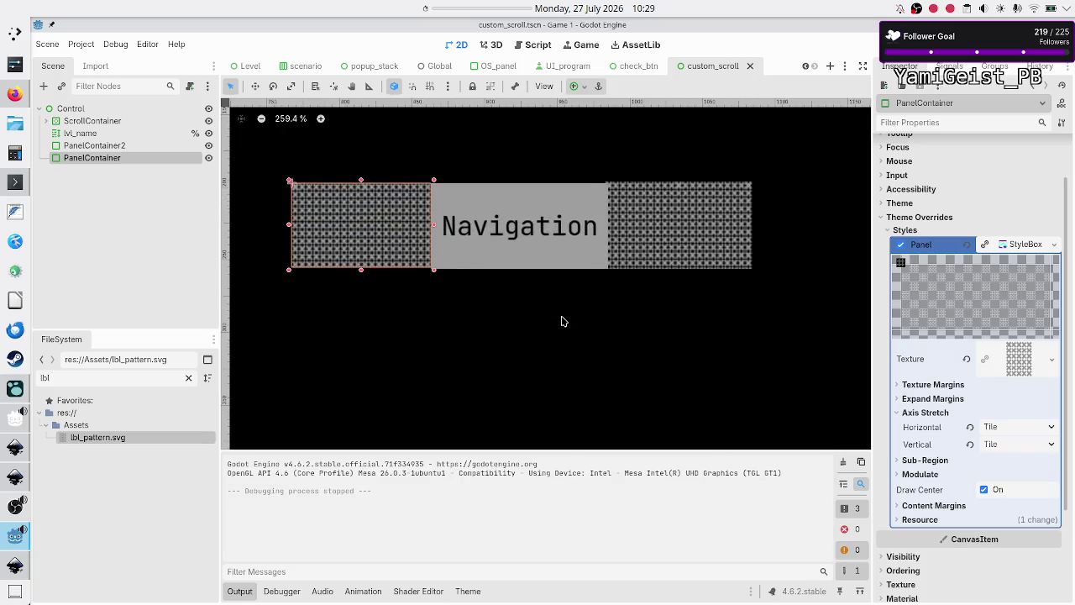
scroll(563, 322, left, 1)
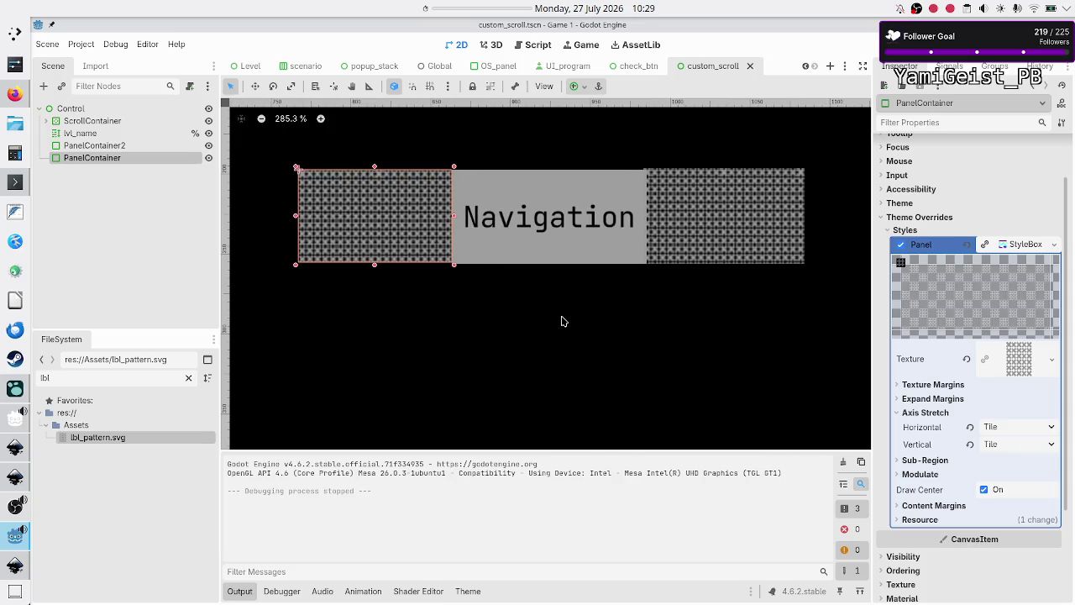
scroll(563, 322, up, 2)
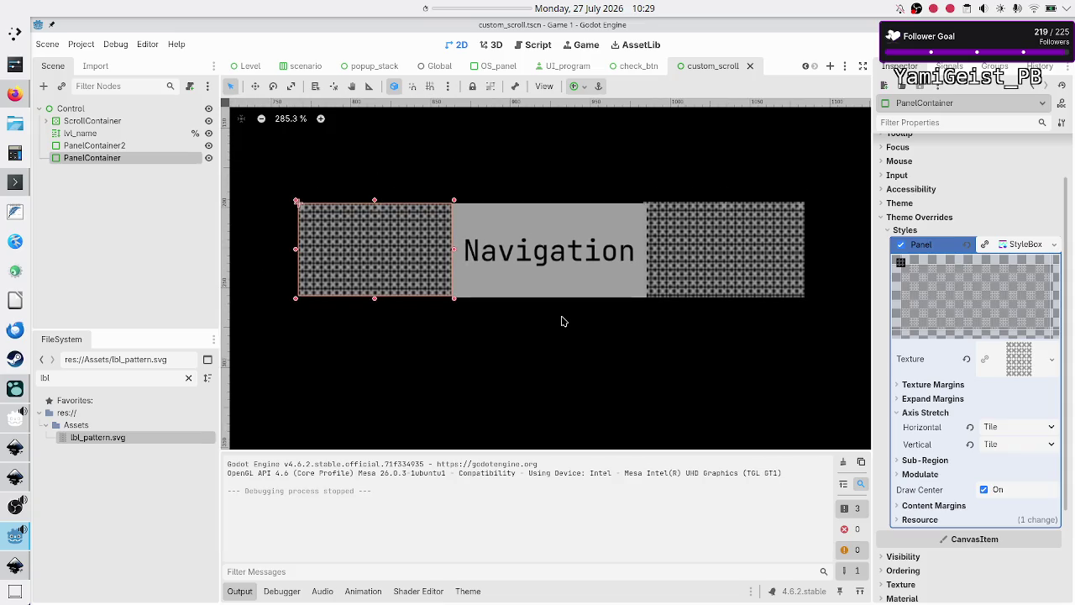
click(143, 260)
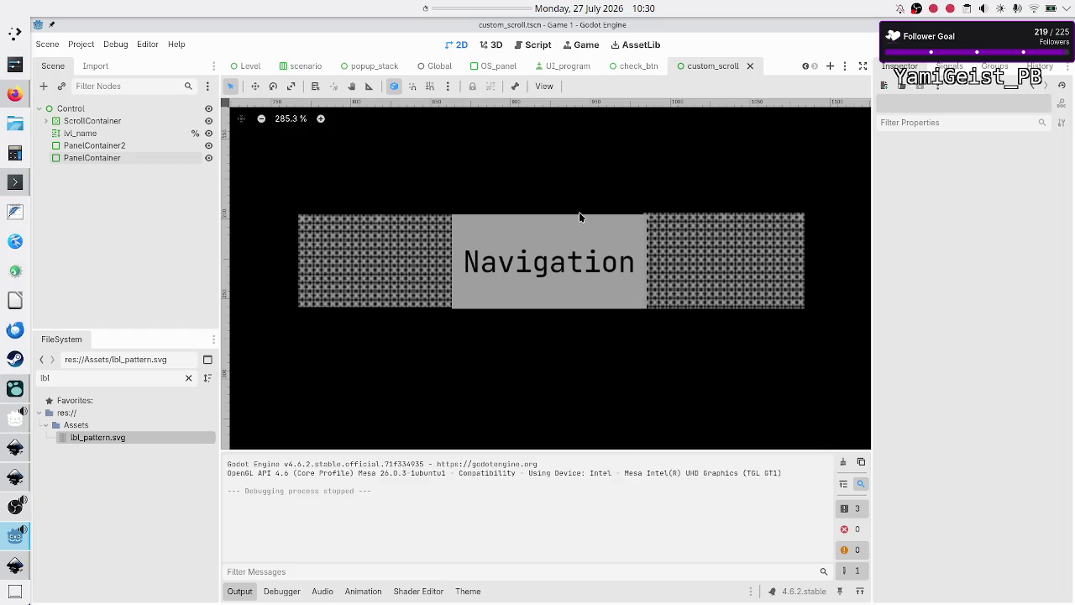
Revert lvl_name's Normal style override and set its Default Color to light grey b5b5b5.
click(107, 134)
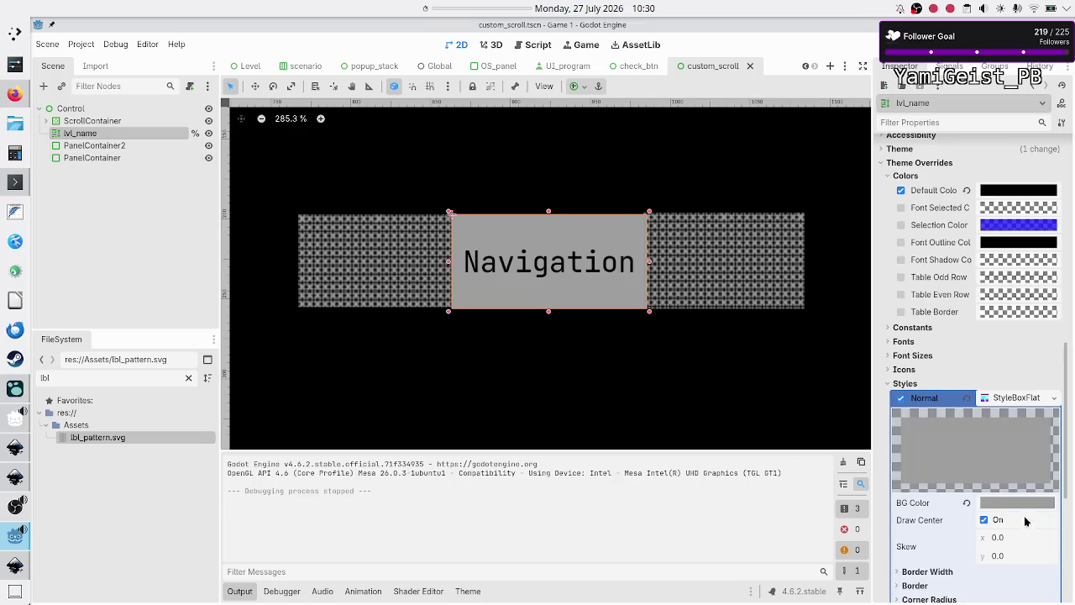
mouse_move(987, 504)
click(967, 399)
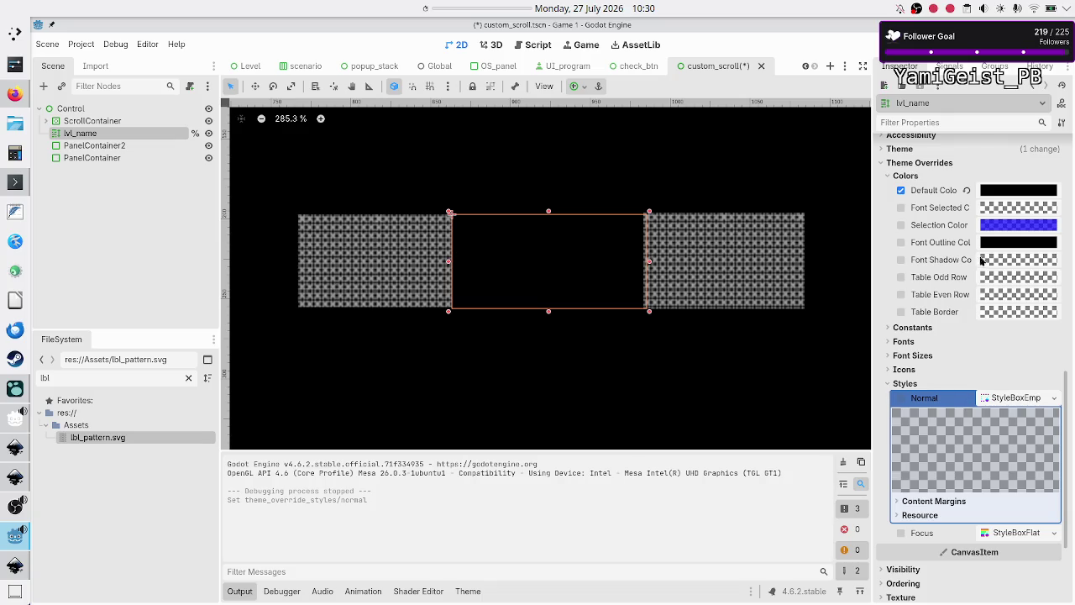
click(1019, 190)
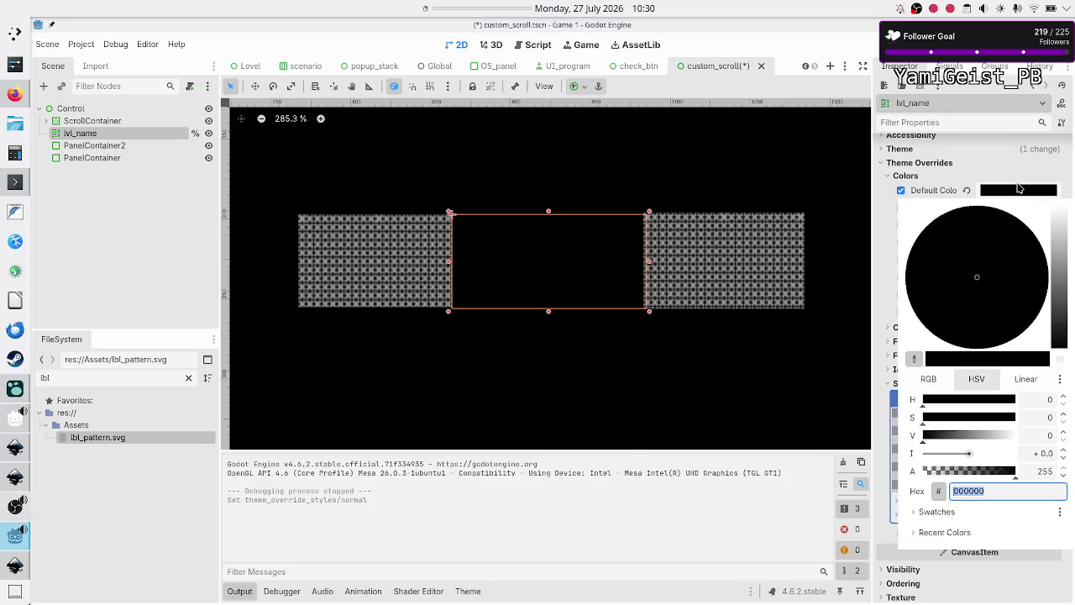
drag(1057, 243, 1056, 246)
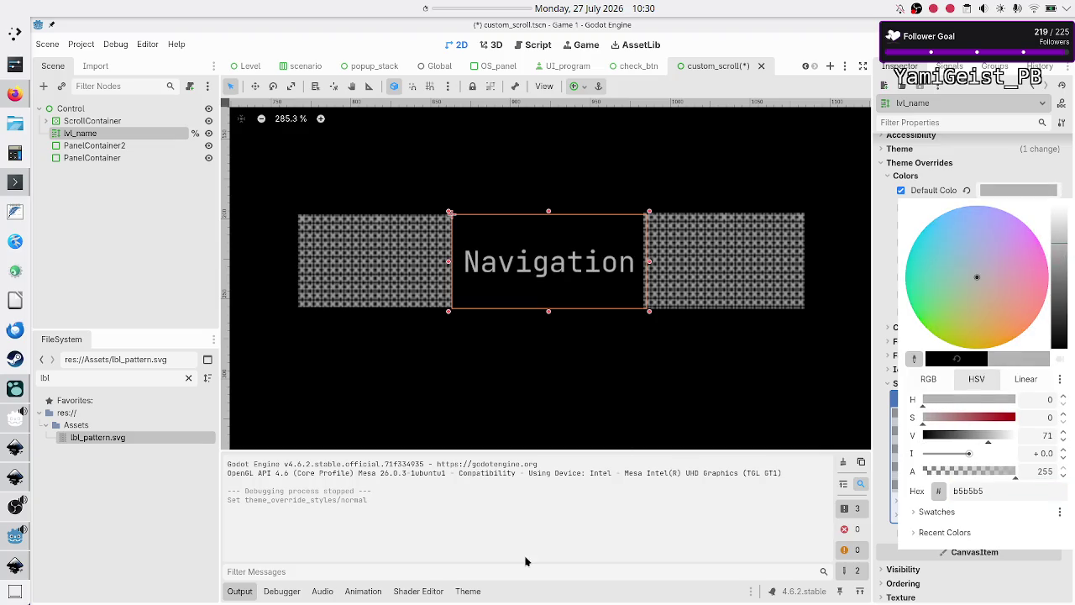
click(527, 559)
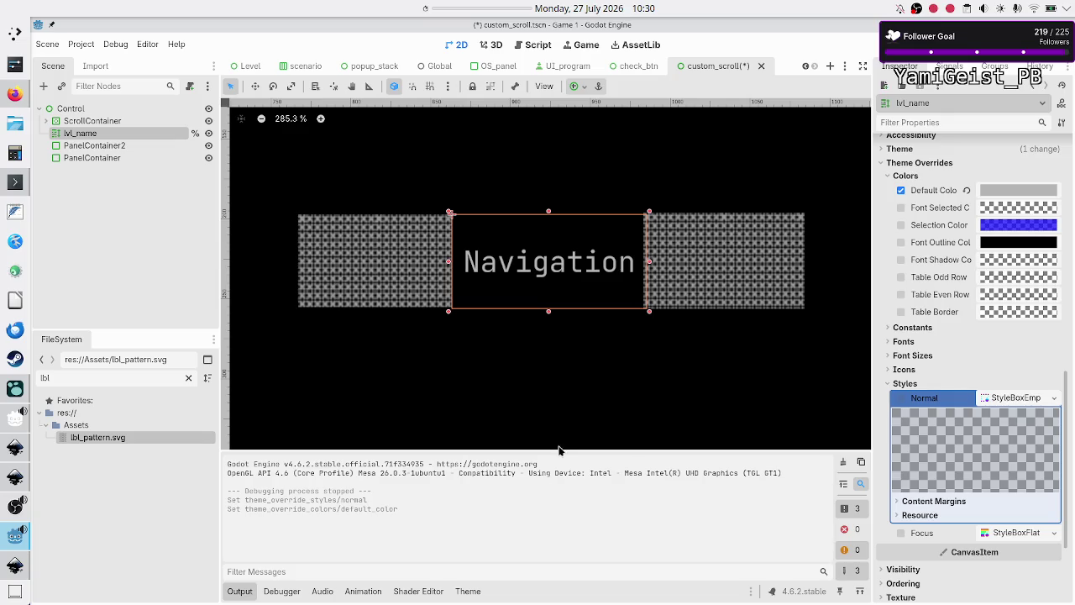
click(547, 409)
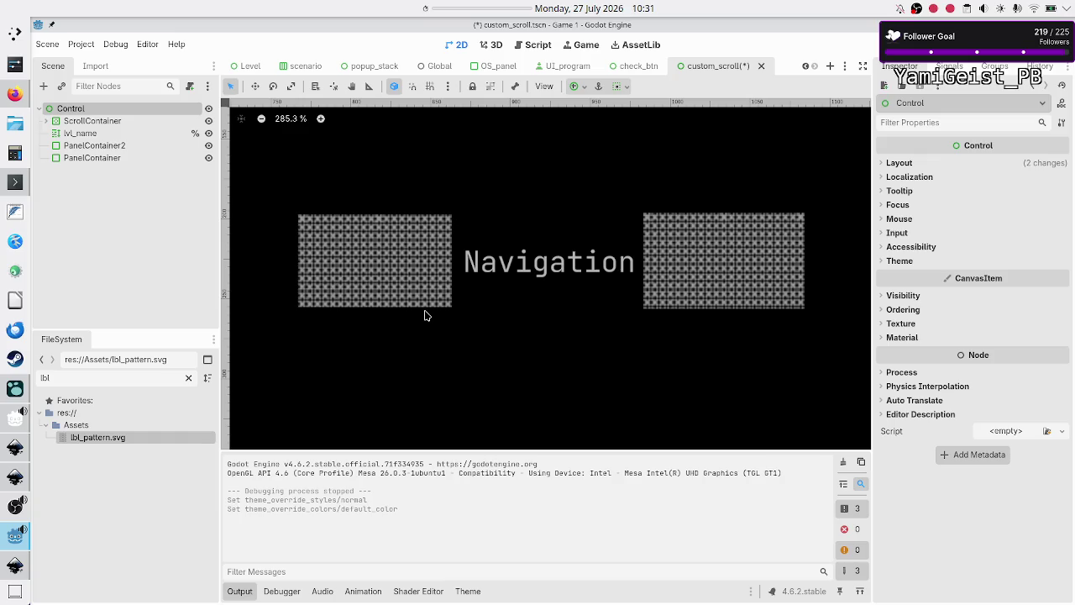
click(689, 263)
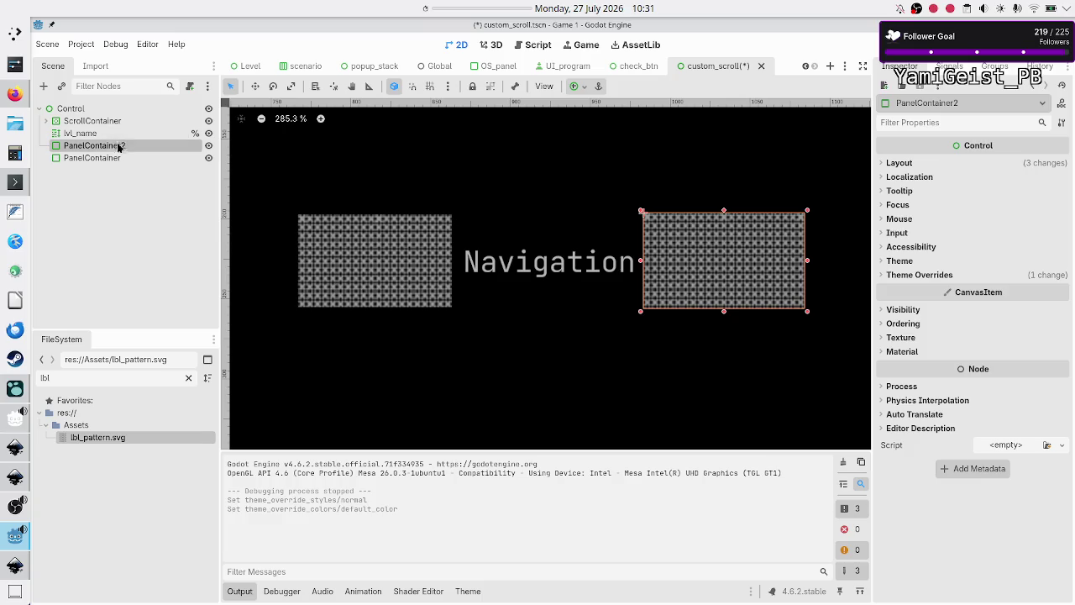
Delete PanelContainer2 and widen PanelContainer rightward past the Navigation label.
key(Delete)
key(Return)
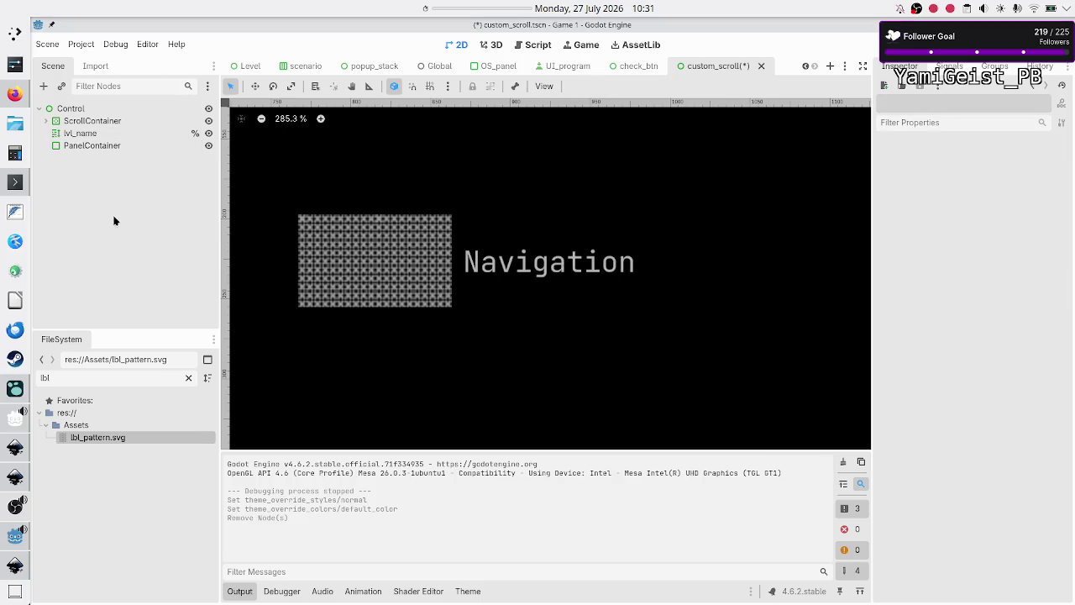
click(105, 146)
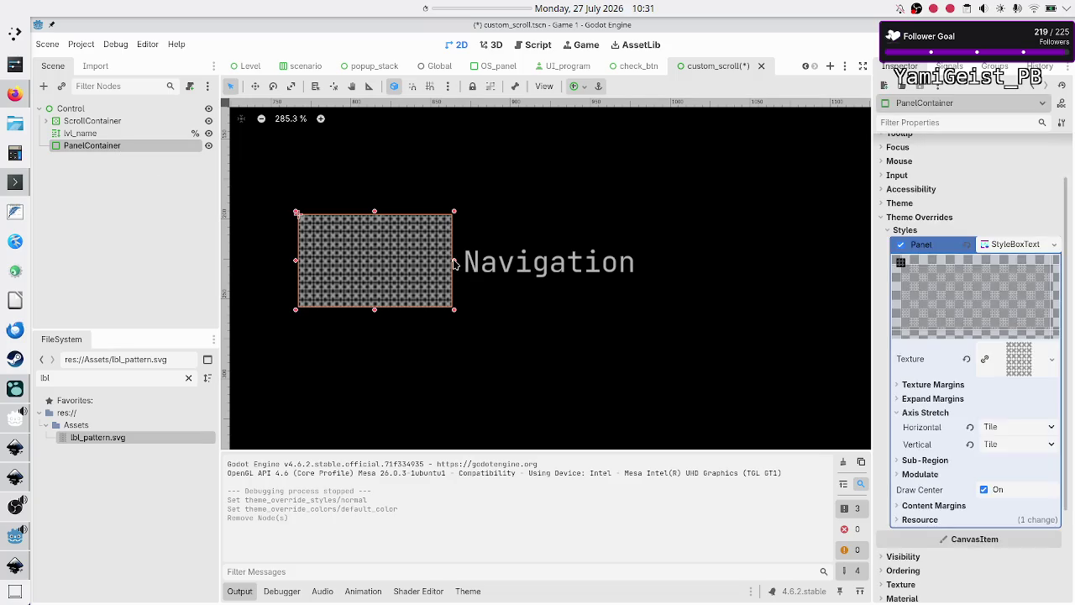
drag(454, 264, 756, 263)
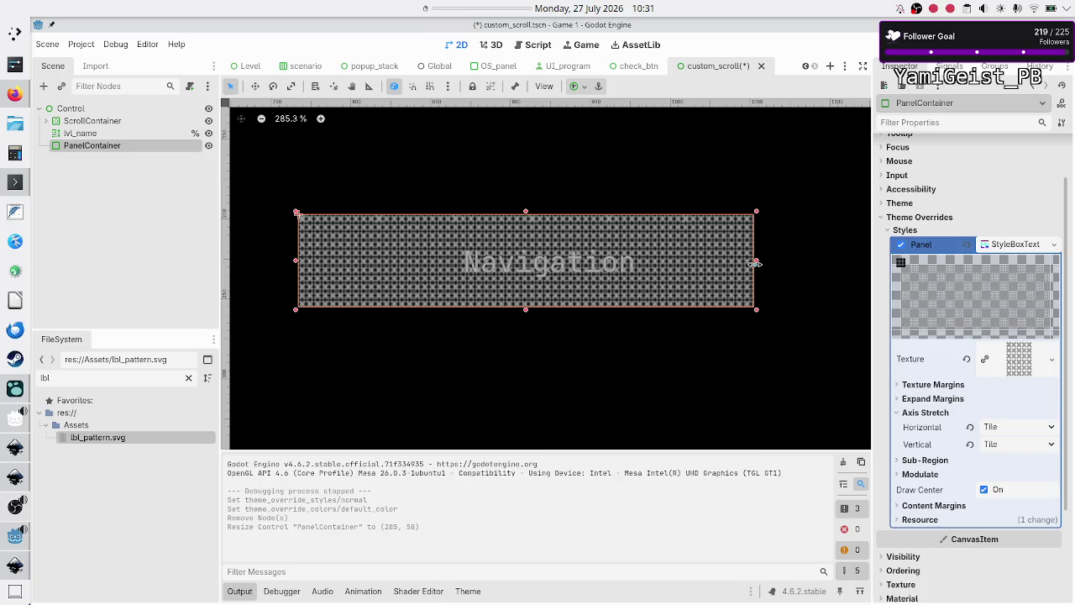
Give lvl_name a new StyleBoxFlat normal style with a black background colour.
click(110, 134)
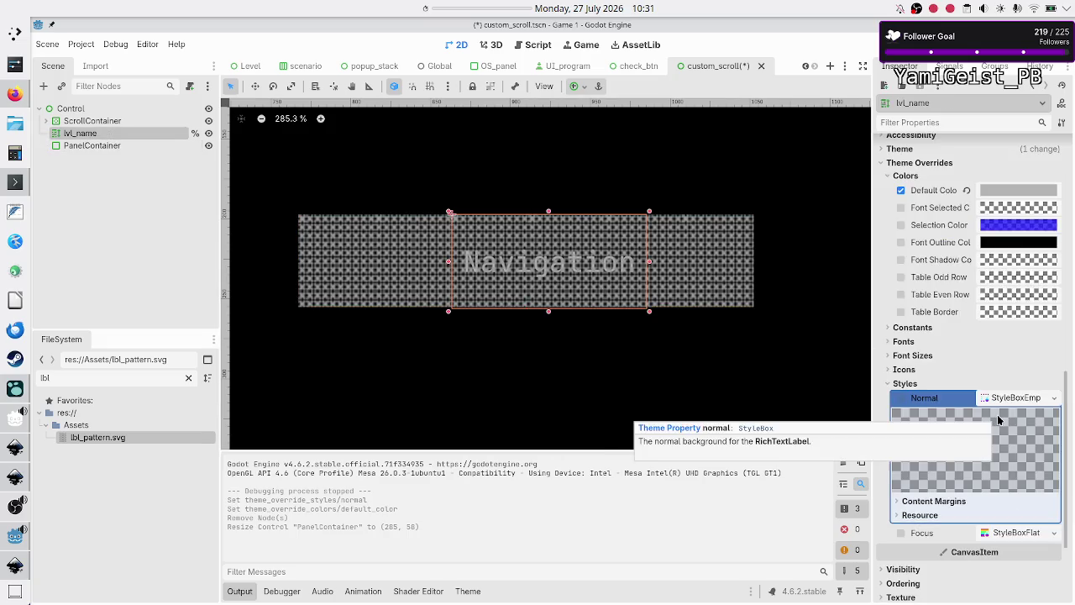
click(1051, 399)
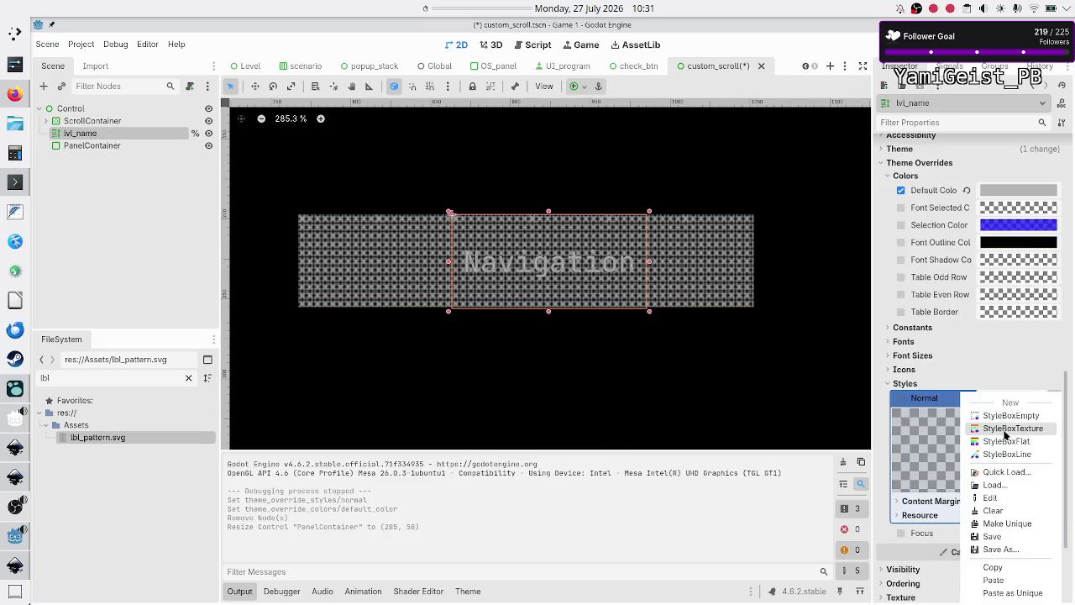
click(1007, 440)
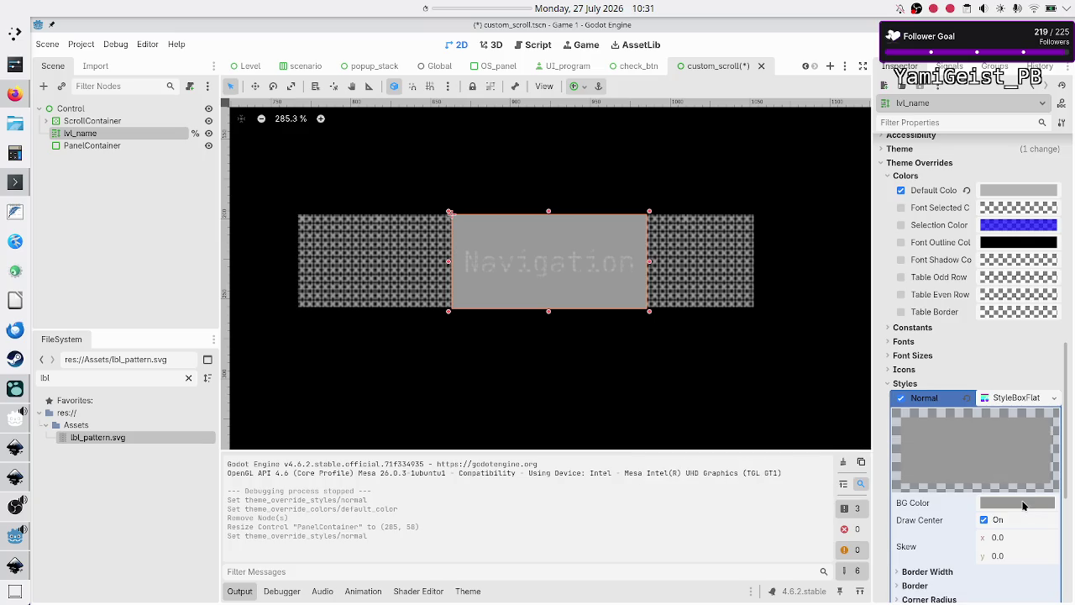
click(1026, 504)
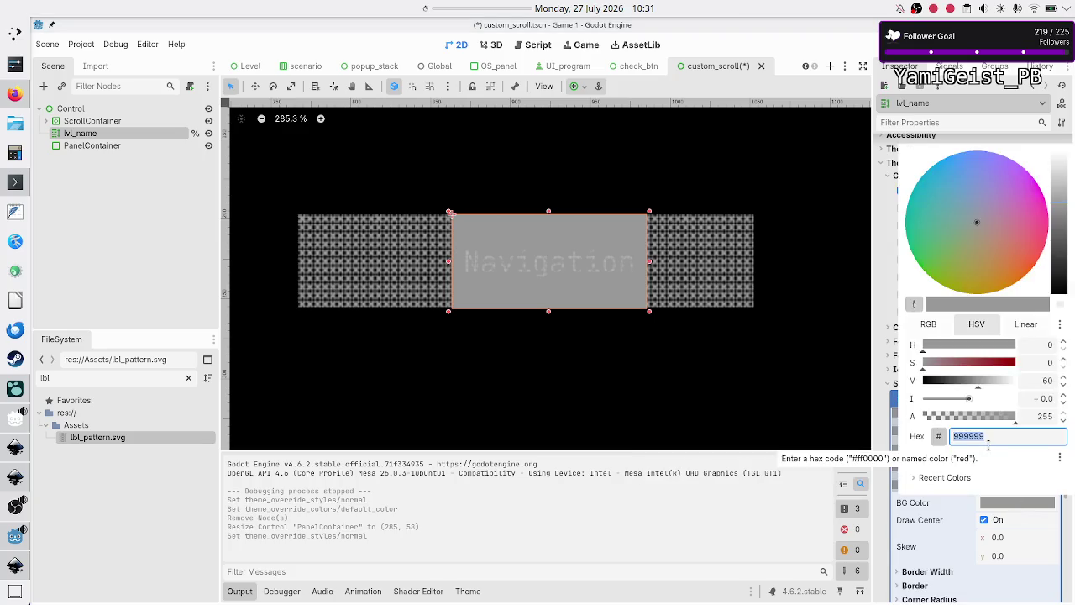
text(black)
key(Return)
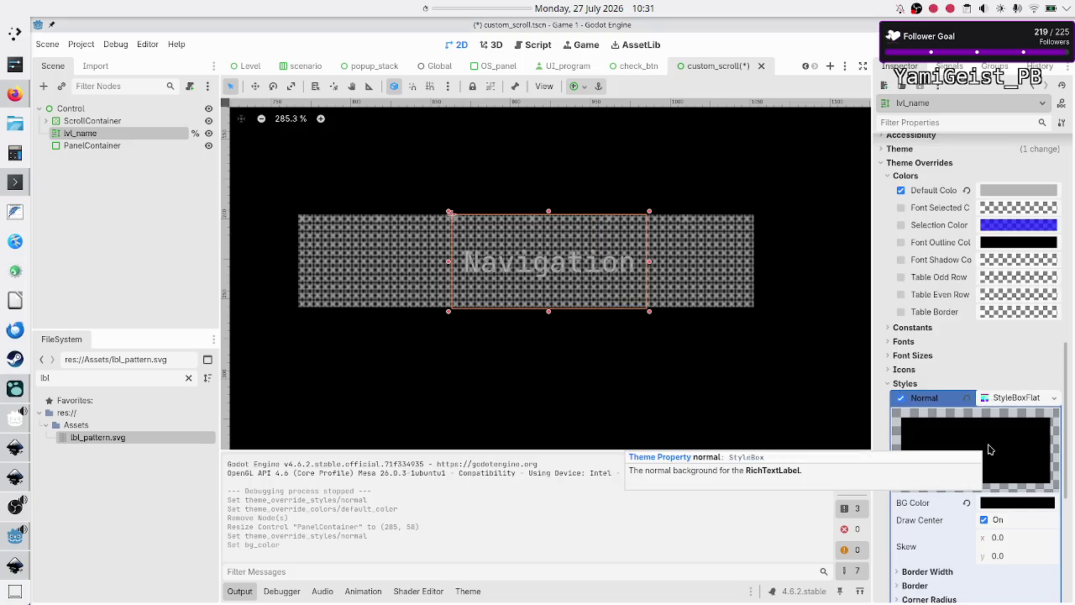
Check the black background's opacity in the colour picker and close it unchanged.
mouse_move(999, 504)
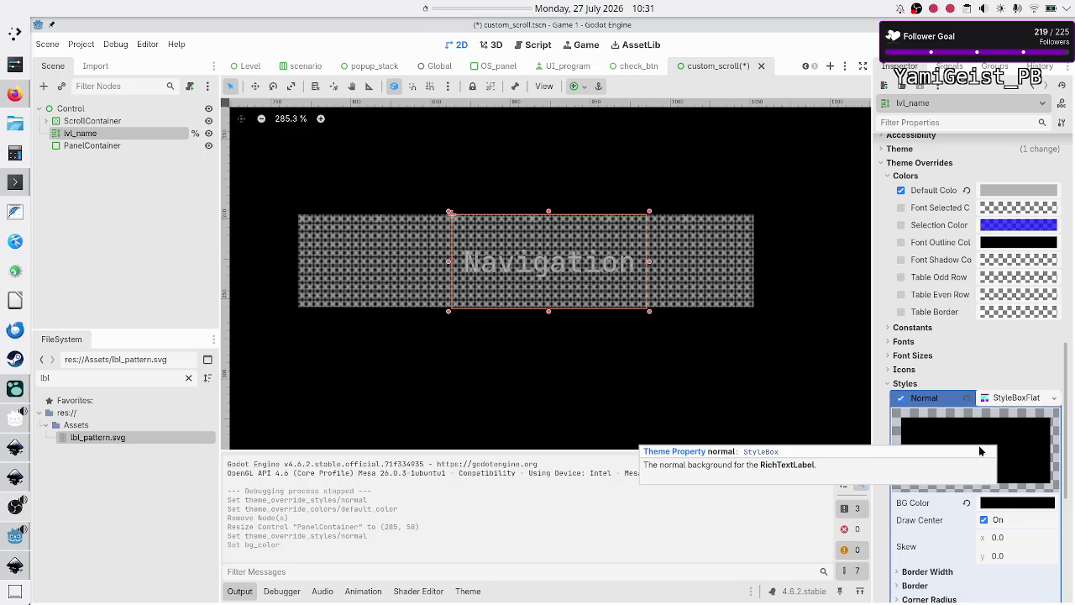
click(1023, 504)
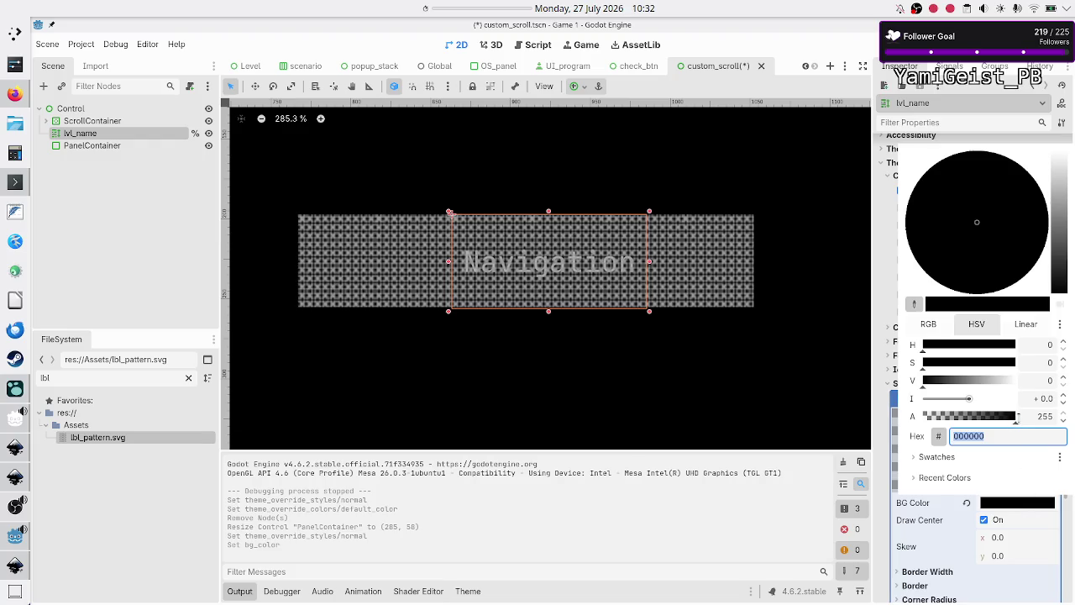
click(1016, 420)
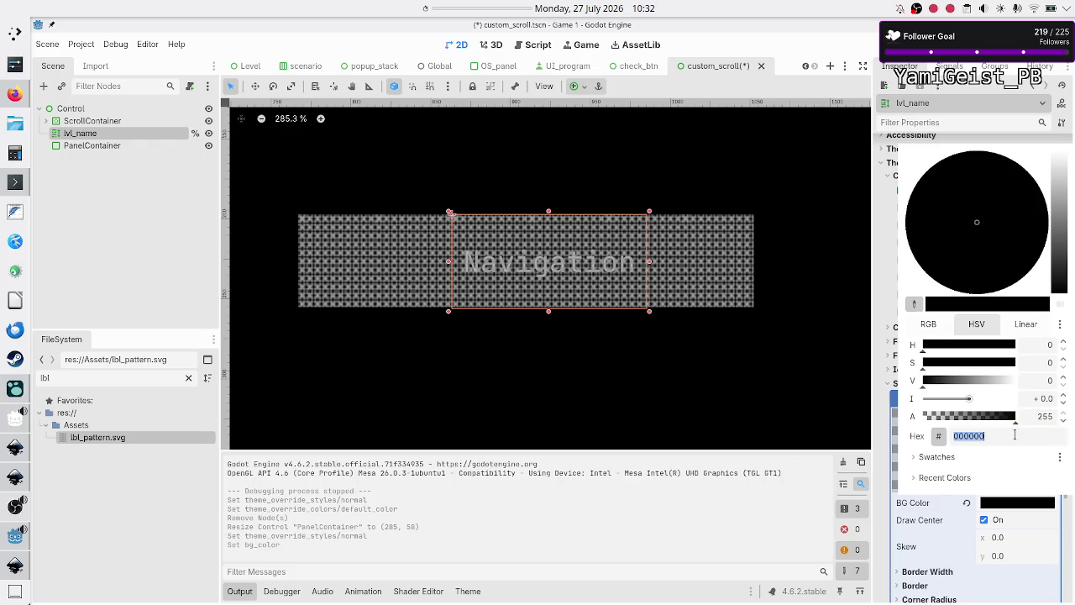
click(1040, 416)
click(1009, 438)
key(Escape)
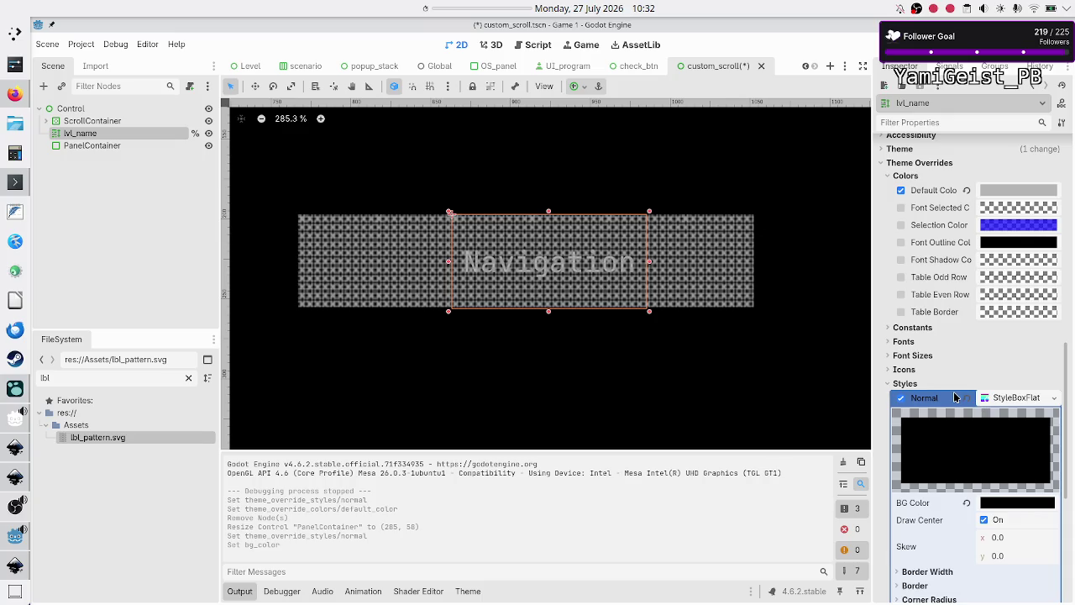
Save the custom_scroll scene.
scroll(960, 474, down, 5)
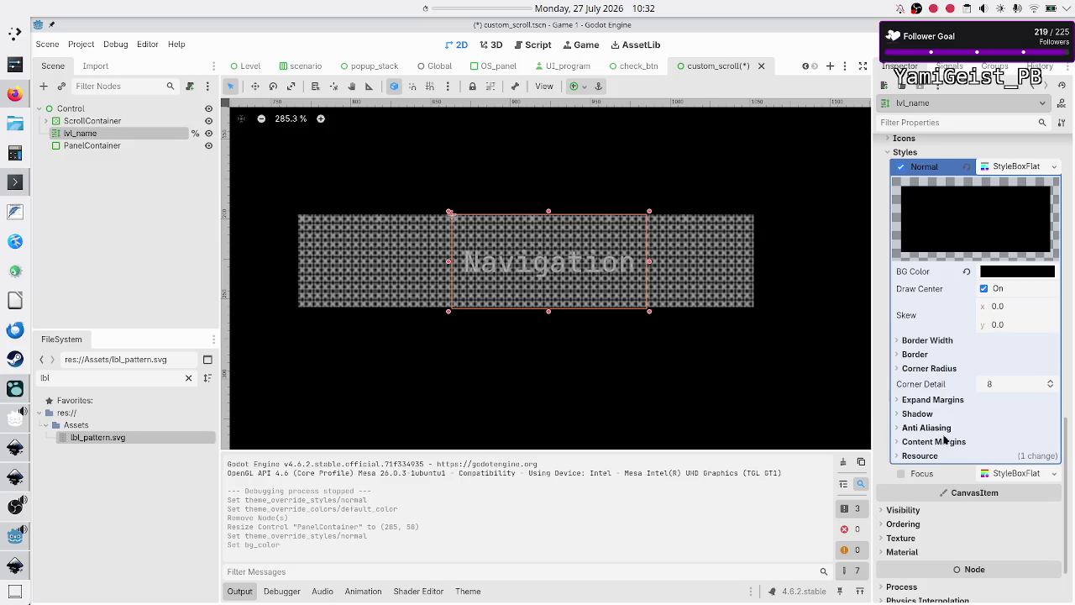
scroll(942, 454, up, 6)
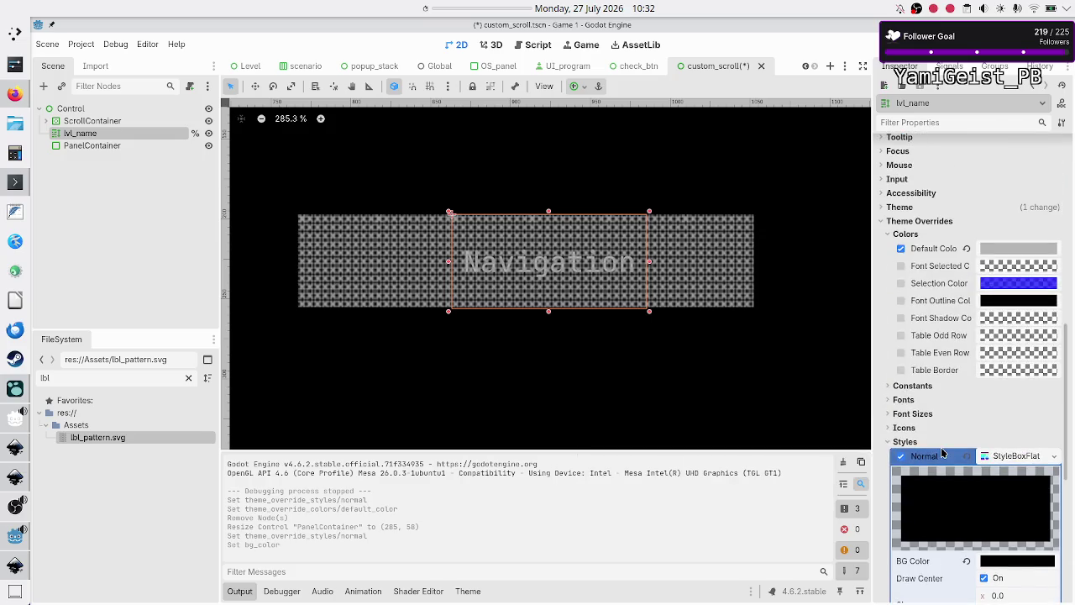
scroll(942, 454, down, 5)
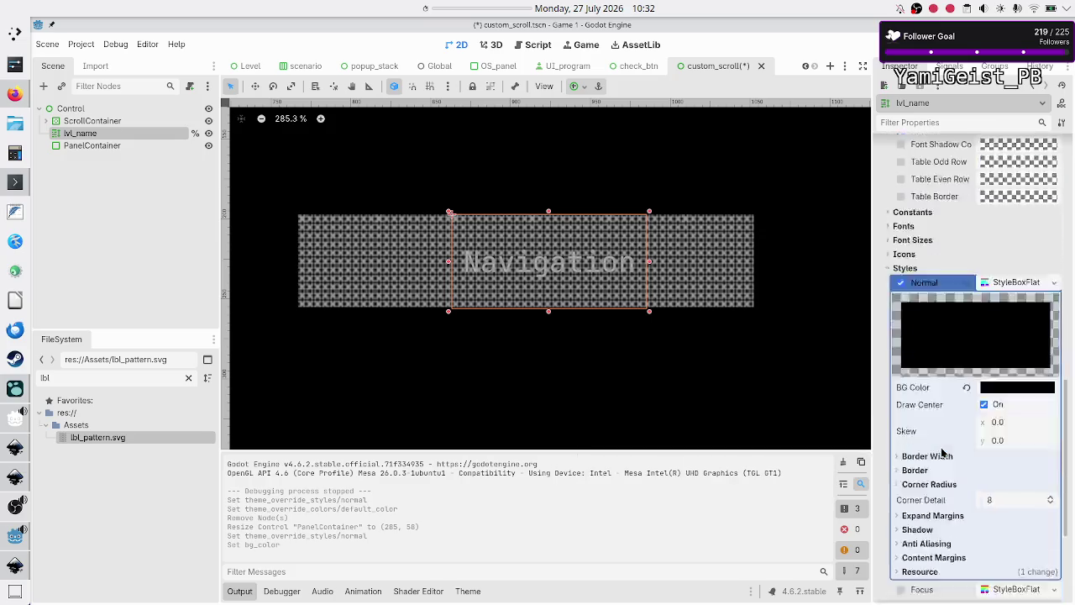
key(ctrl+s)
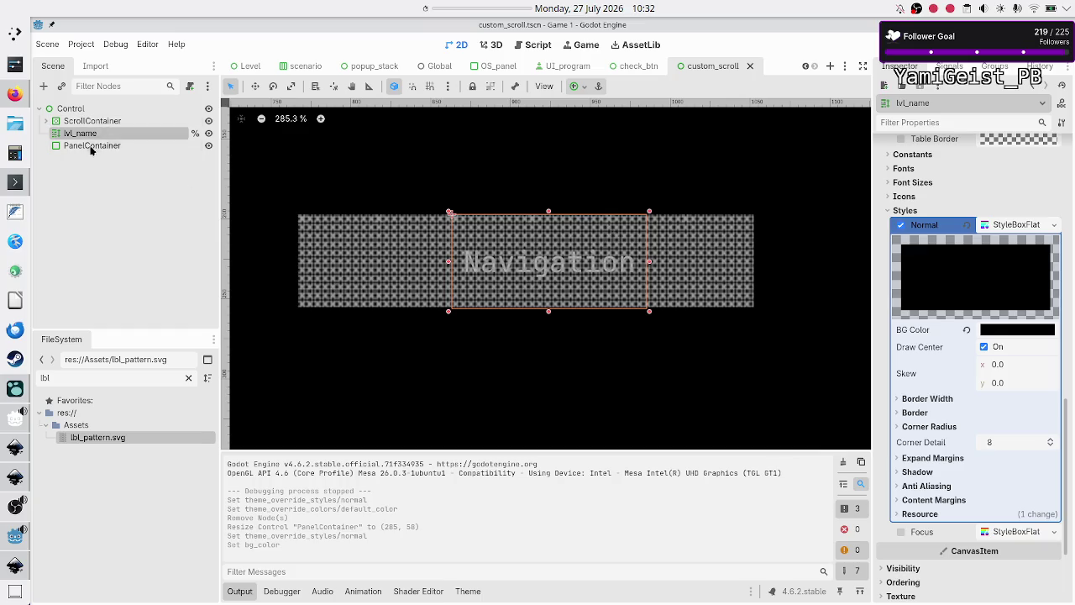
click(90, 148)
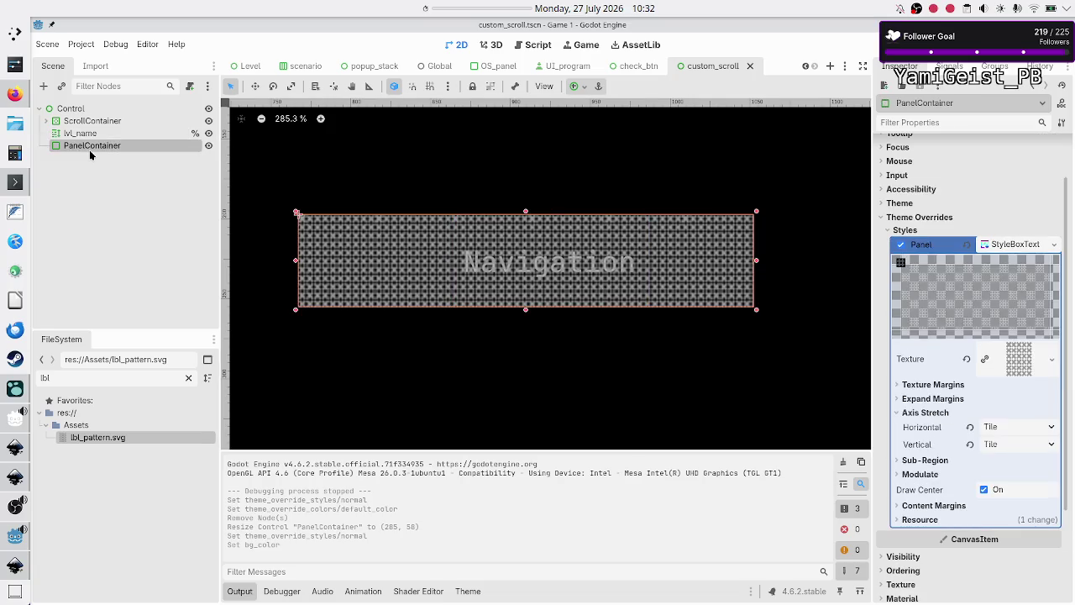
Make lvl_name a child of PanelContainer and trim its box to 49 px height.
click(89, 135)
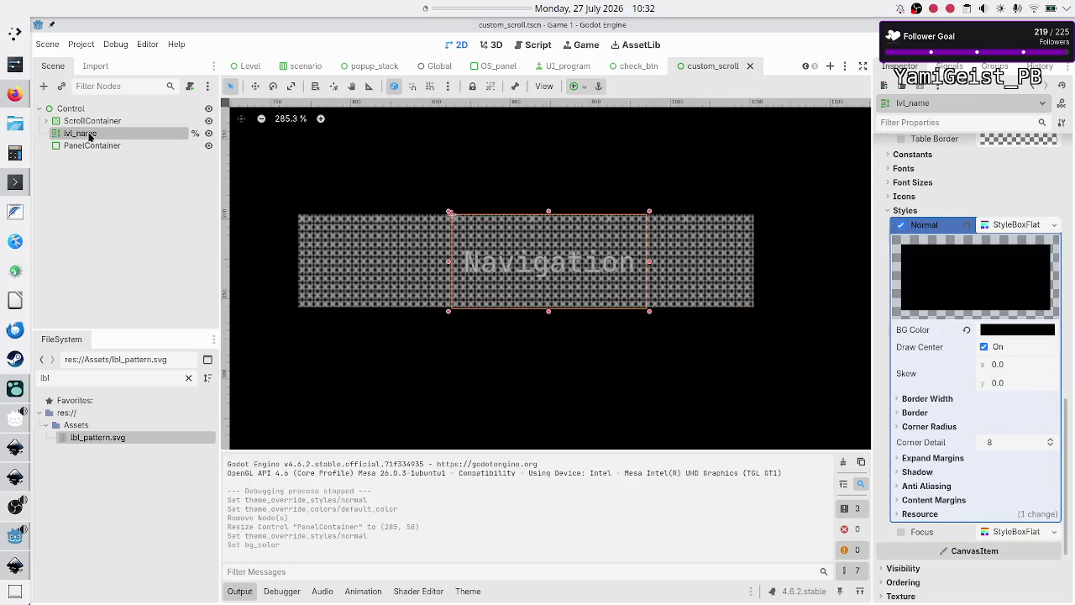
drag(90, 146, 90, 154)
click(96, 190)
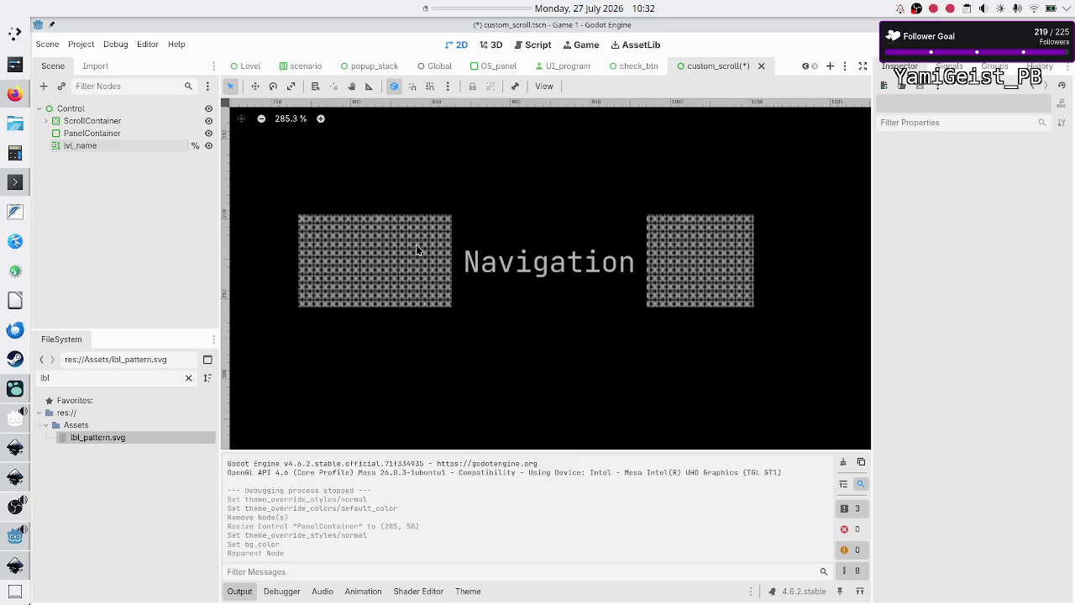
click(517, 254)
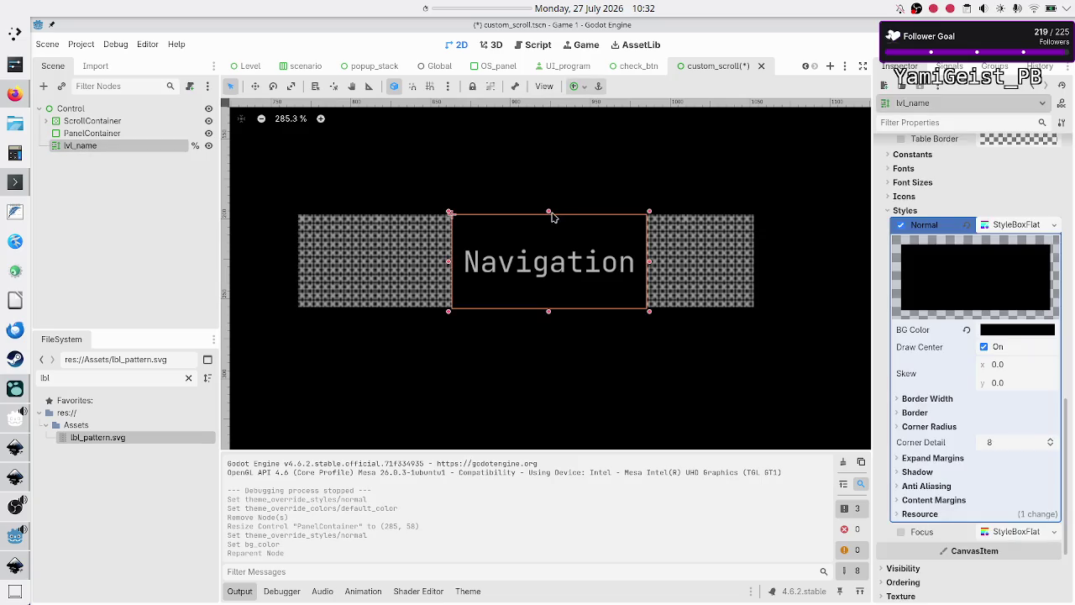
drag(549, 212, 549, 219)
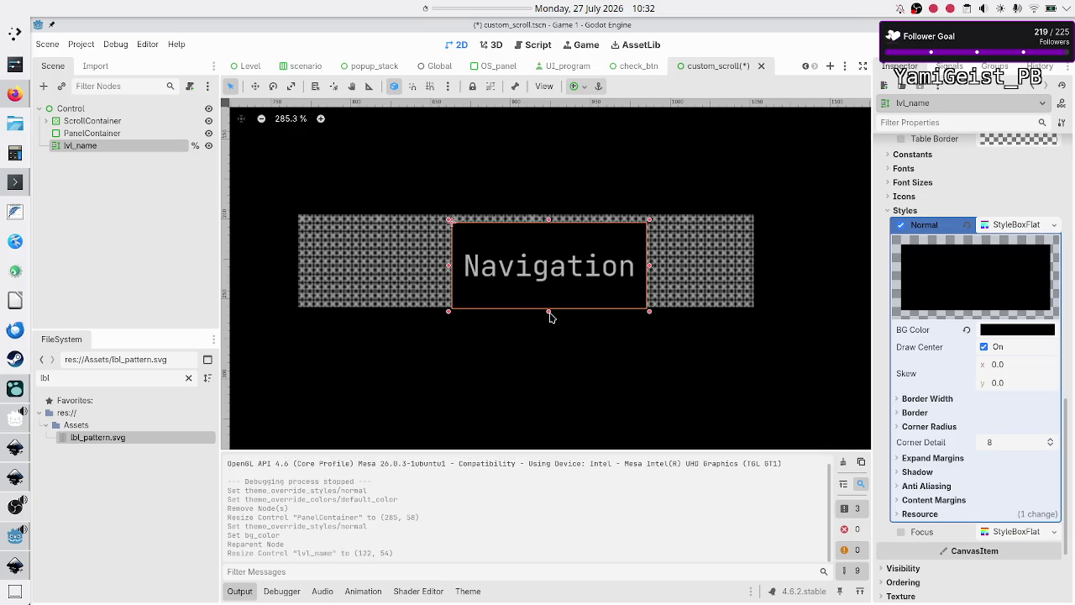
drag(550, 311, 549, 305)
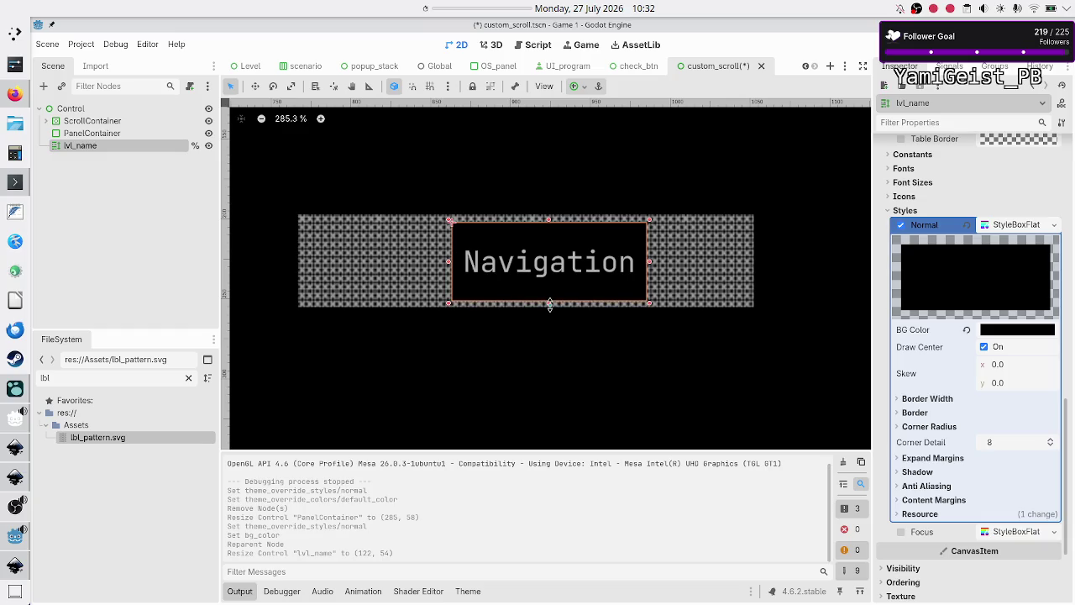
drag(549, 306, 548, 303)
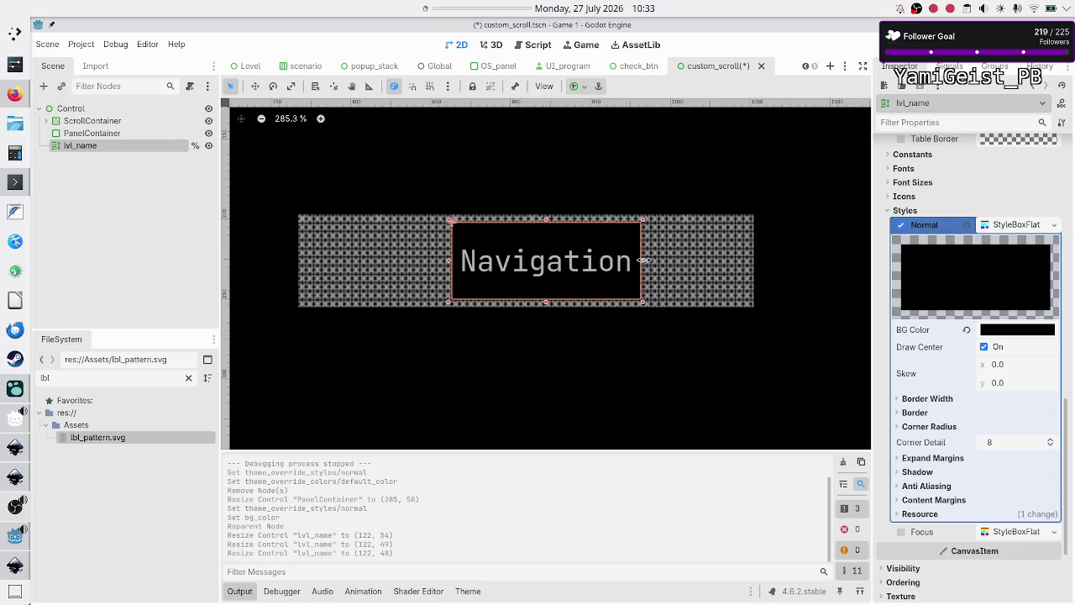
drag(649, 258, 651, 258)
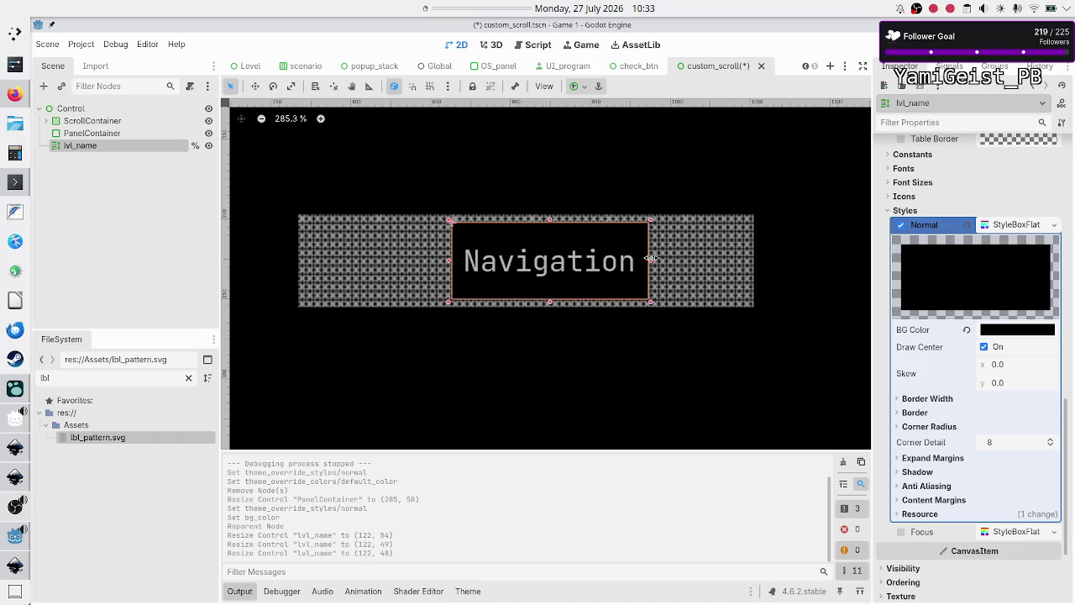
Widen PanelContainer to the right, then save and run the scene with F6.
click(491, 418)
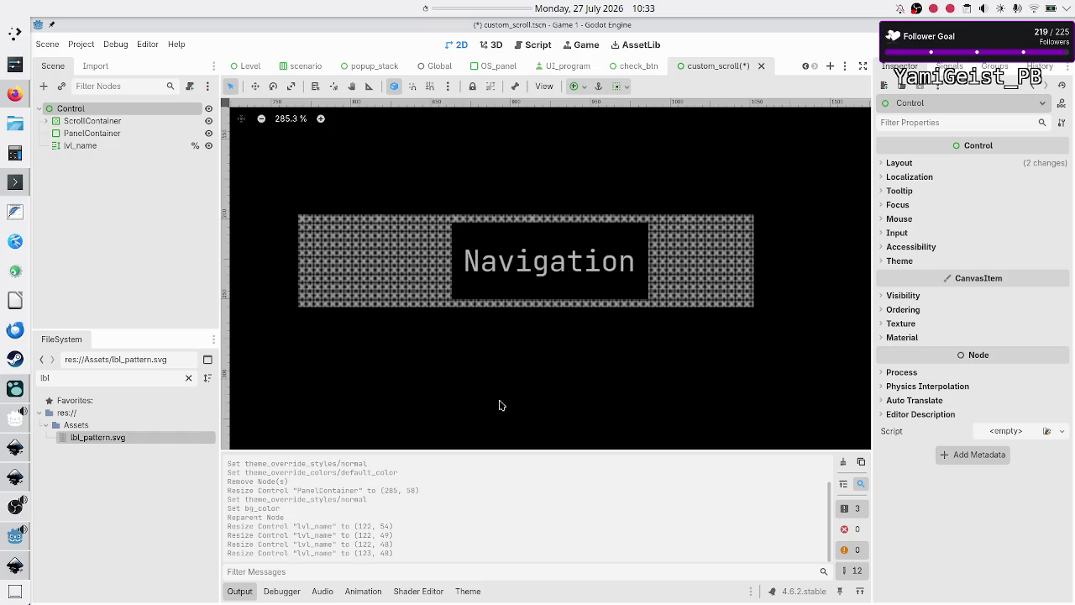
click(737, 260)
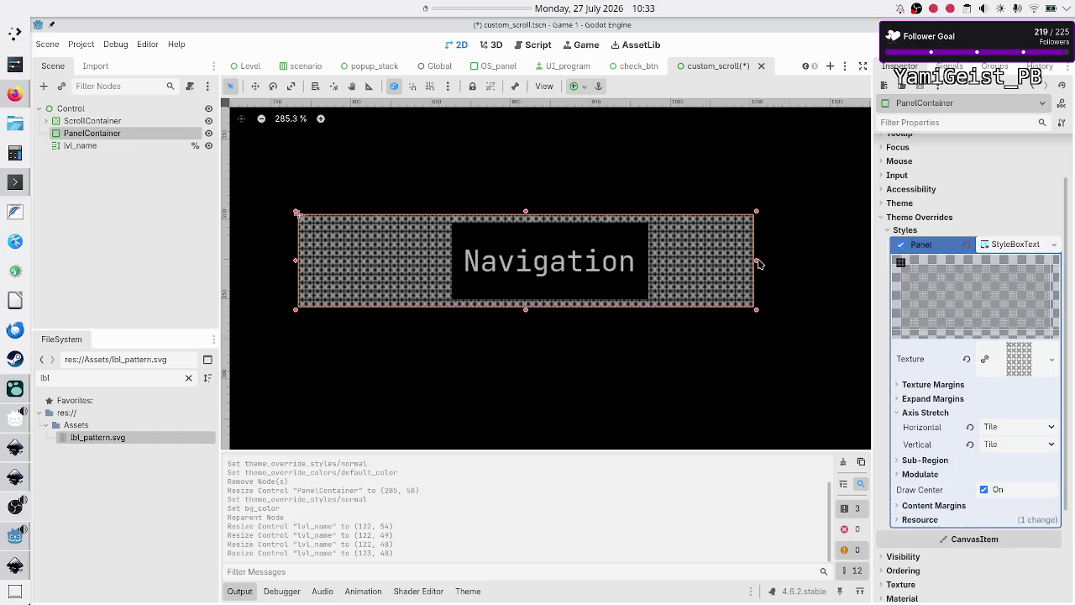
mouse_move(757, 265)
mouse_down()
mouse_move(825, 266)
mouse_move(808, 266)
mouse_up()
click(644, 393)
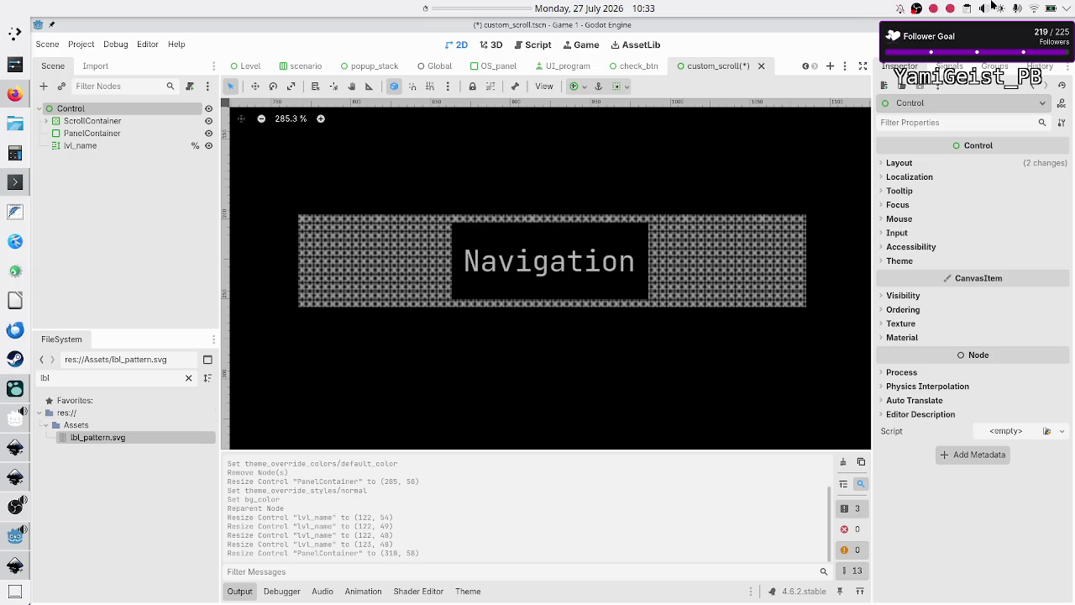
key(F6)
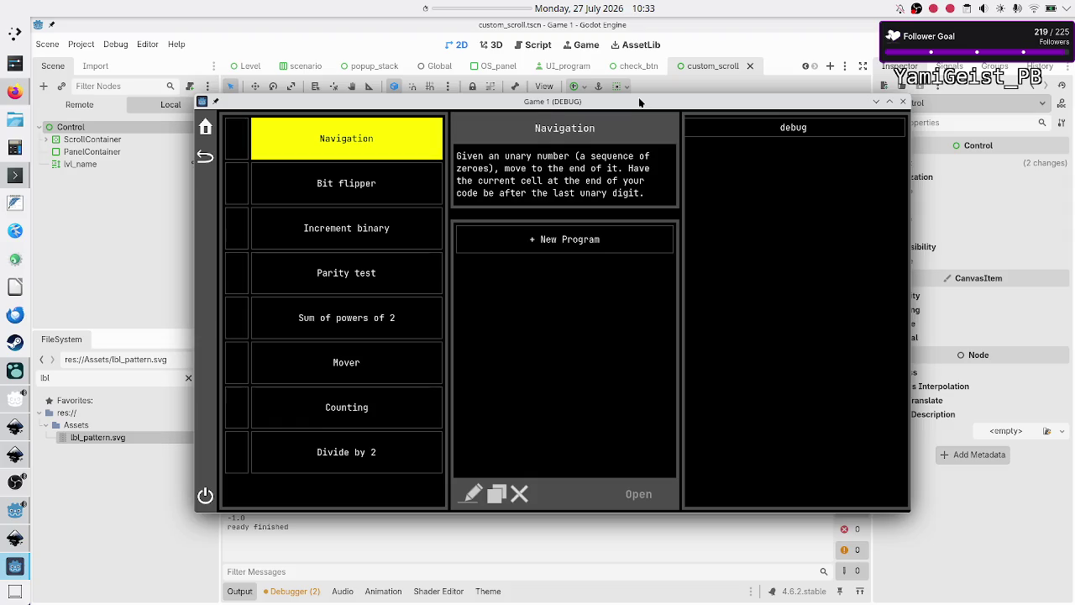
Move the game window aside to inspect the level list, then stop and rerun the scene.
mouse_move(635, 52)
mouse_down()
mouse_move(648, 294)
mouse_move(645, 234)
mouse_move(636, 337)
mouse_up()
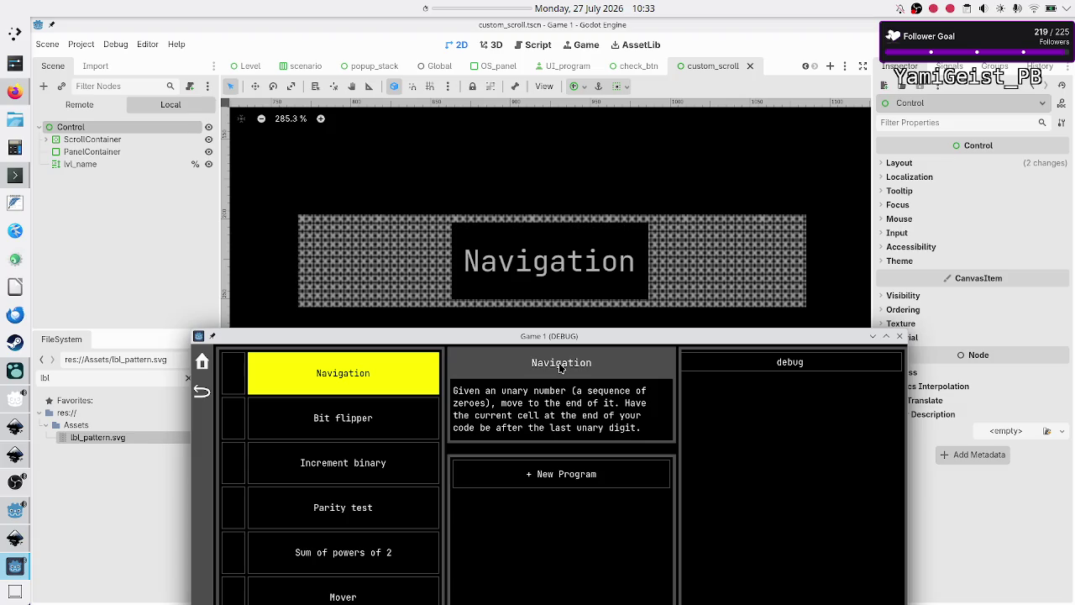
click(124, 165)
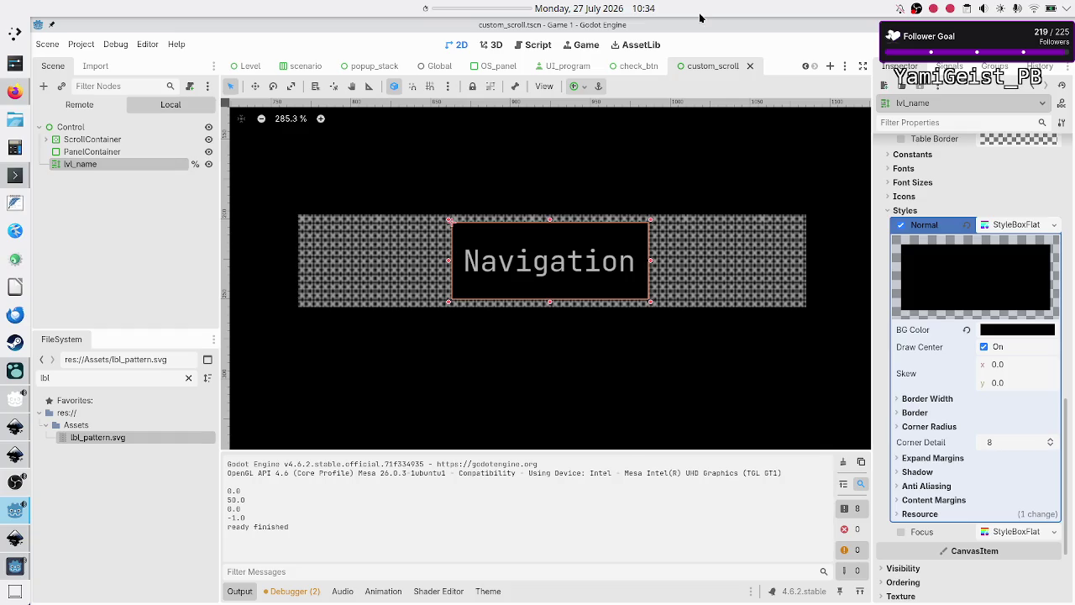
key(F8)
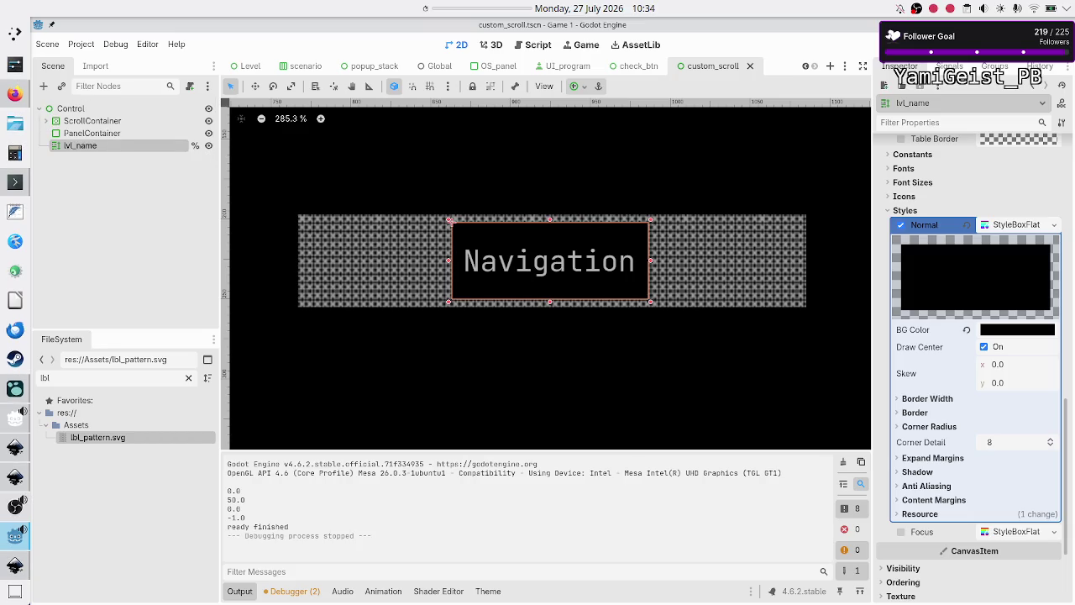
key(F6)
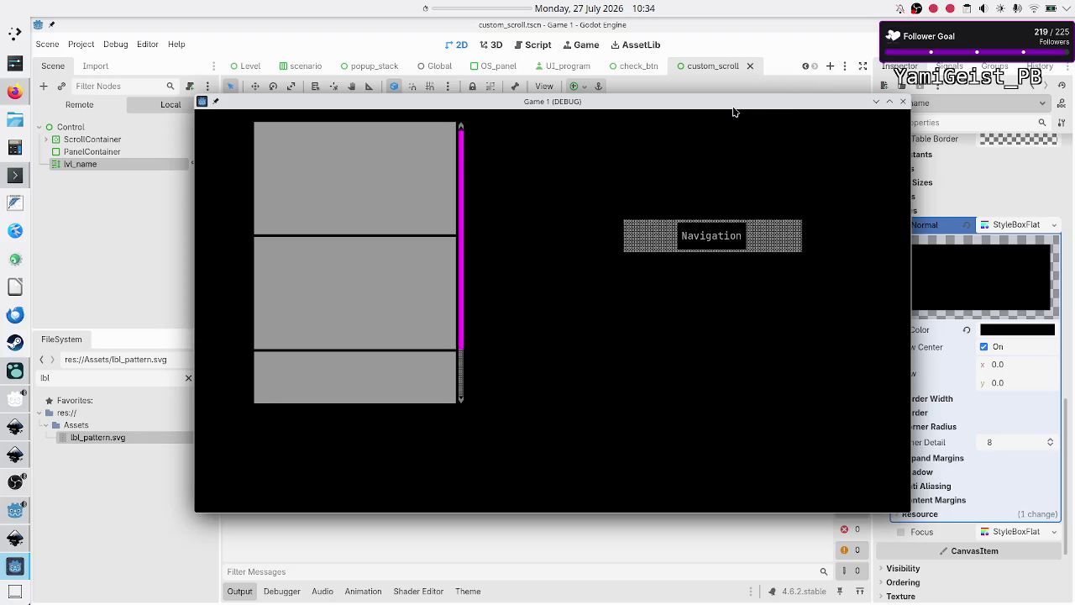
double_click(732, 106)
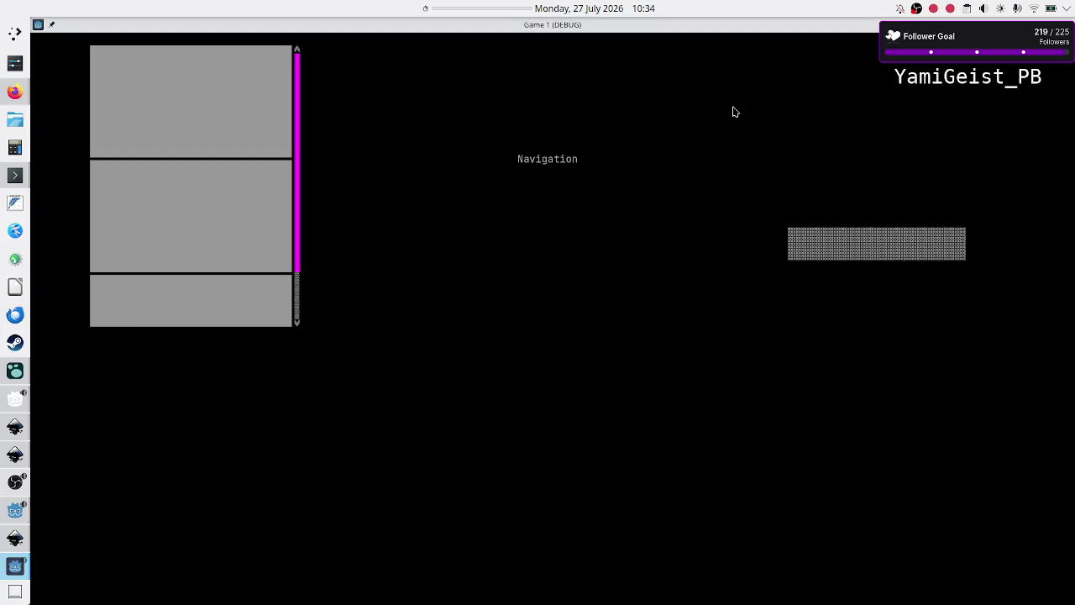
double_click(770, 27)
click(903, 101)
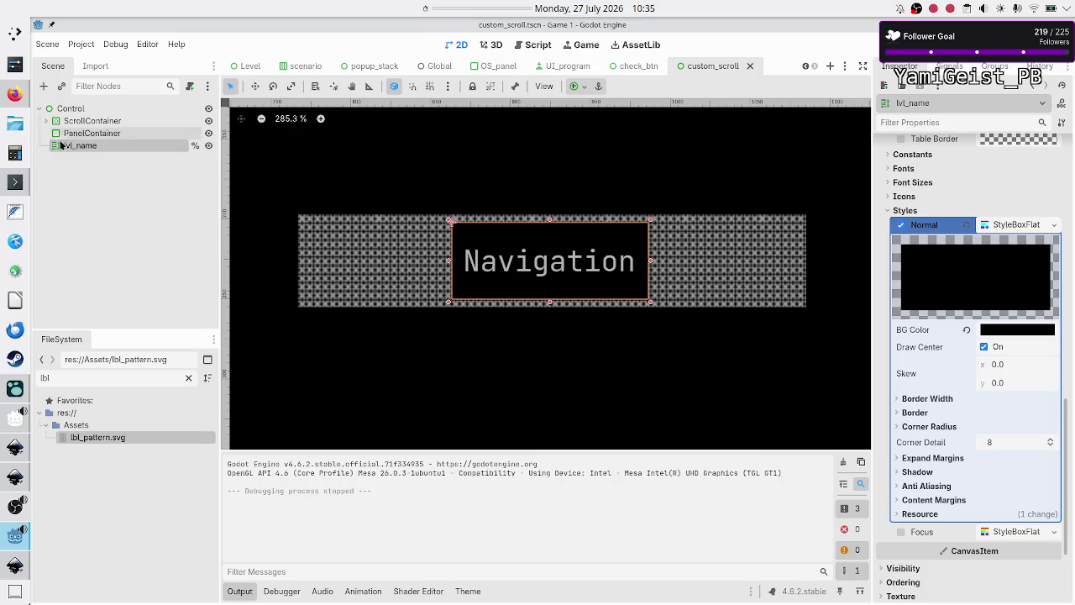
Make PanelContainer taller and resize the Navigation label's box to fill most of its height.
click(373, 269)
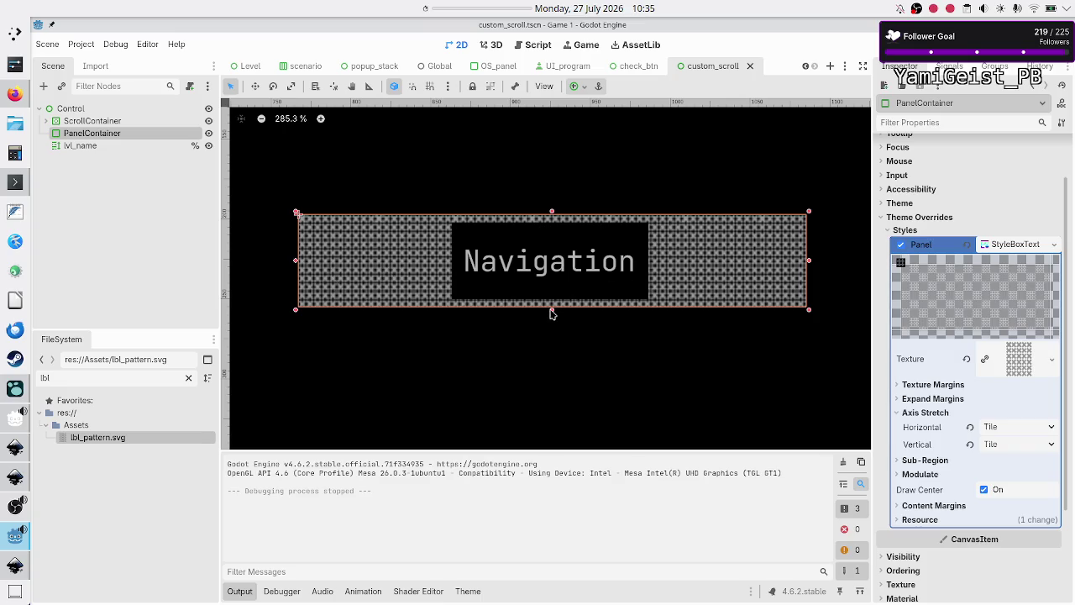
drag(553, 311, 555, 355)
click(547, 270)
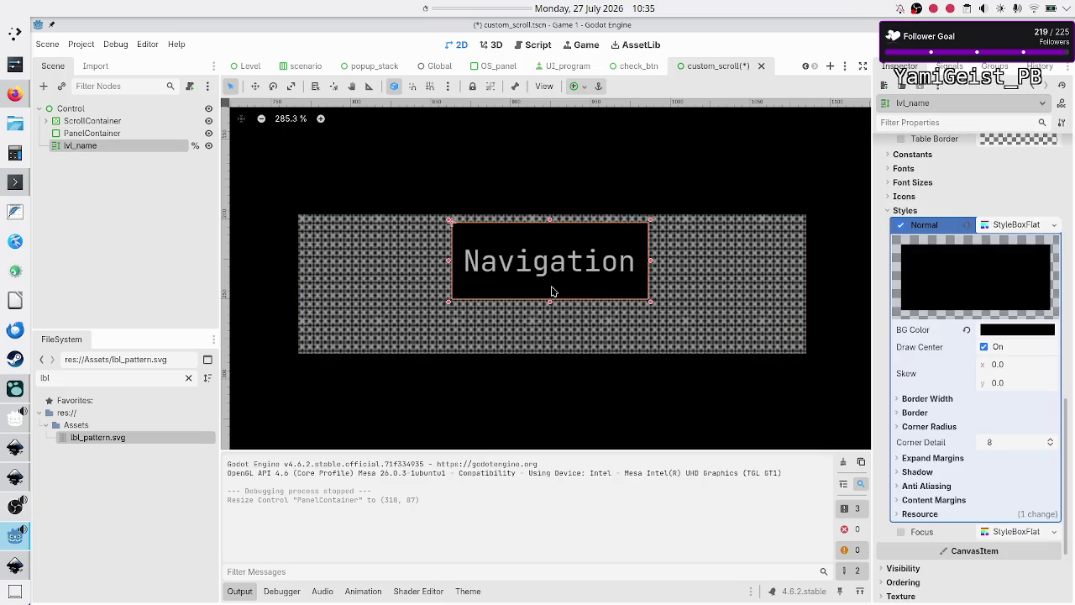
drag(548, 309, 547, 347)
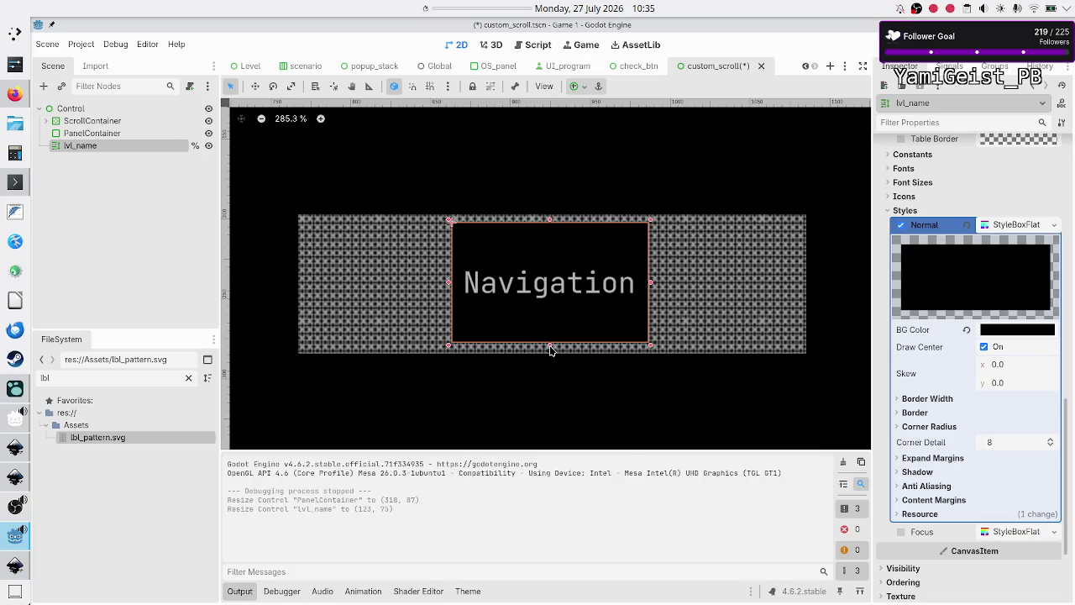
drag(550, 348, 549, 332)
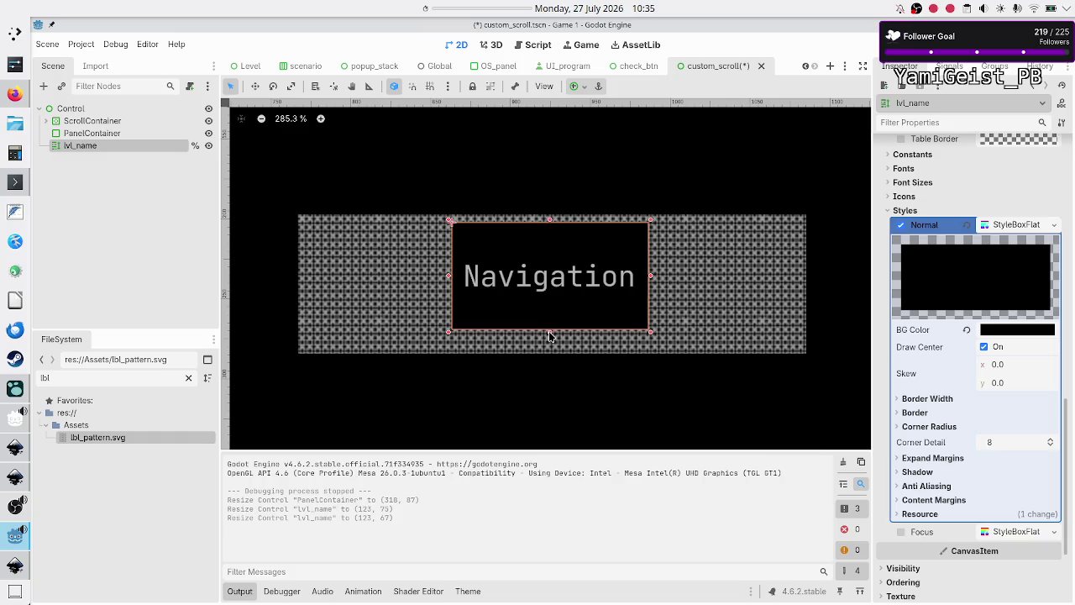
drag(549, 333, 549, 339)
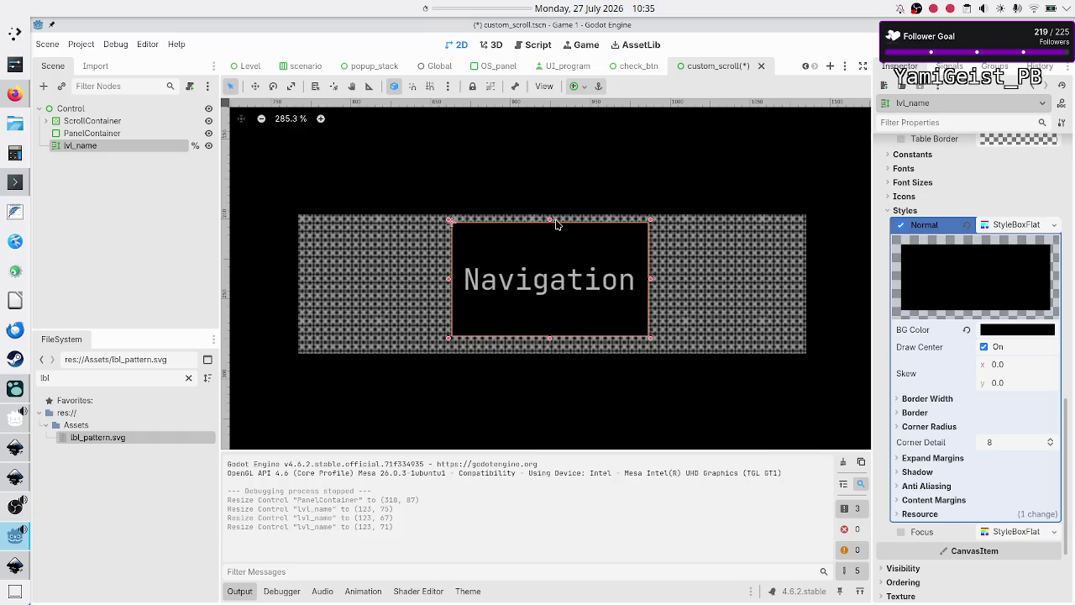
drag(551, 223, 550, 232)
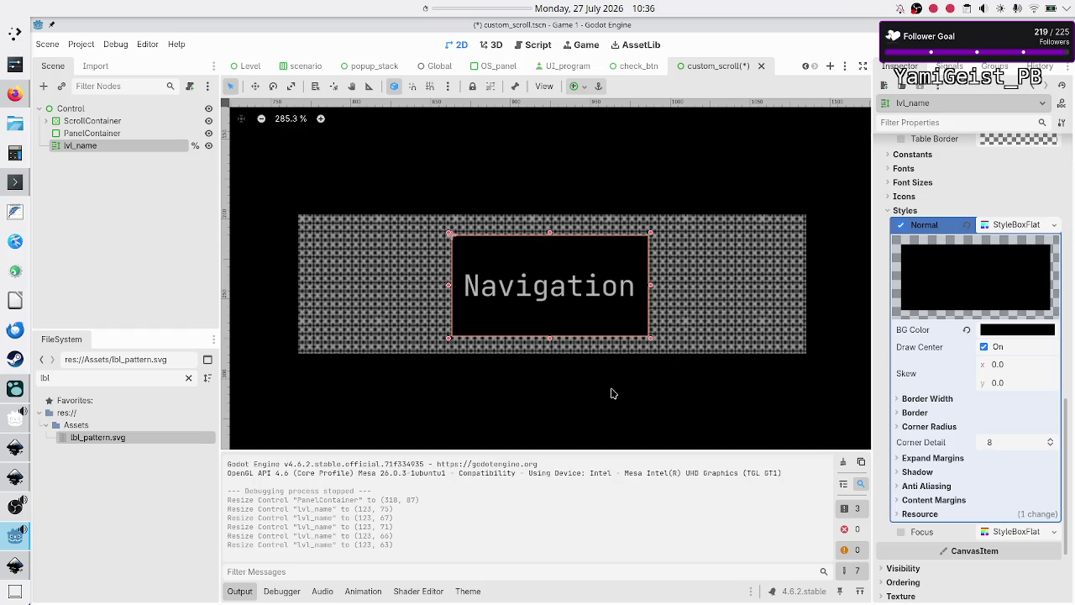
click(16, 393)
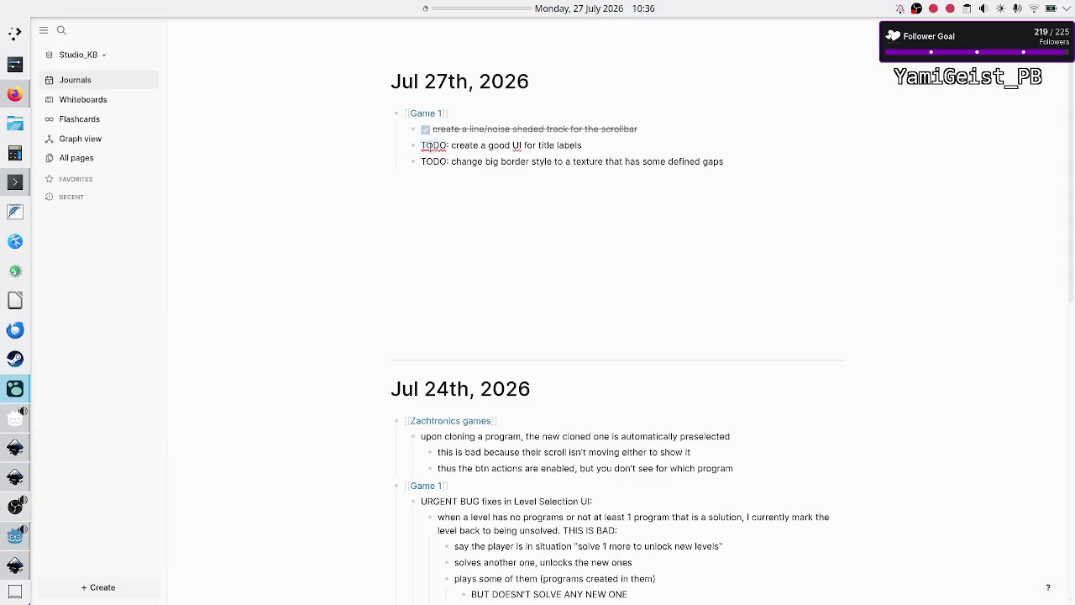
Change the title-label task's TODO to Done in the Logseq journal, then return to Godot.
double_click(430, 145)
text(Done)
key(Down)
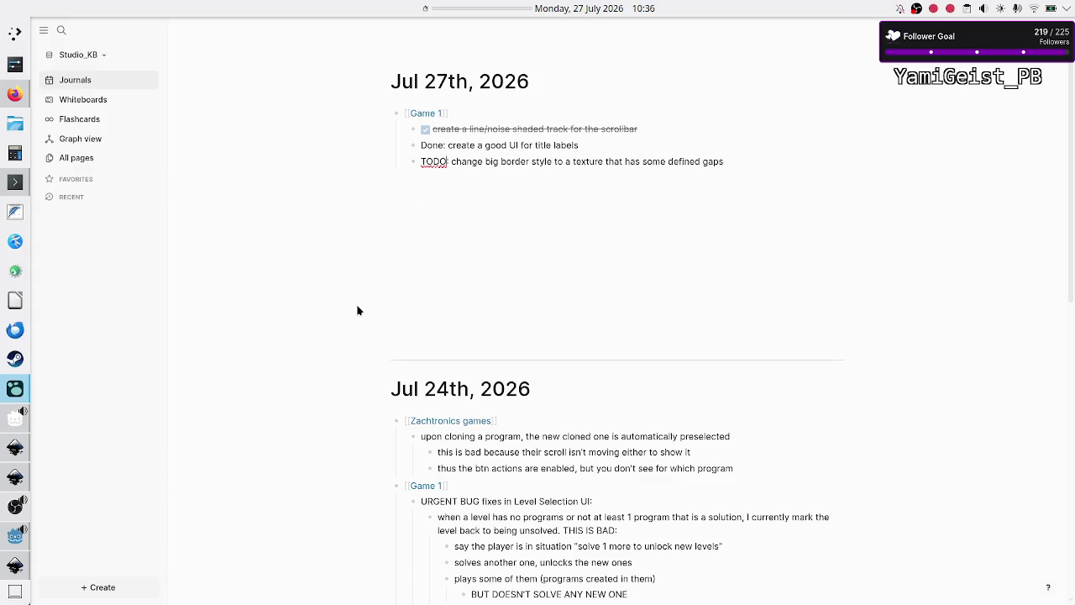
click(11, 545)
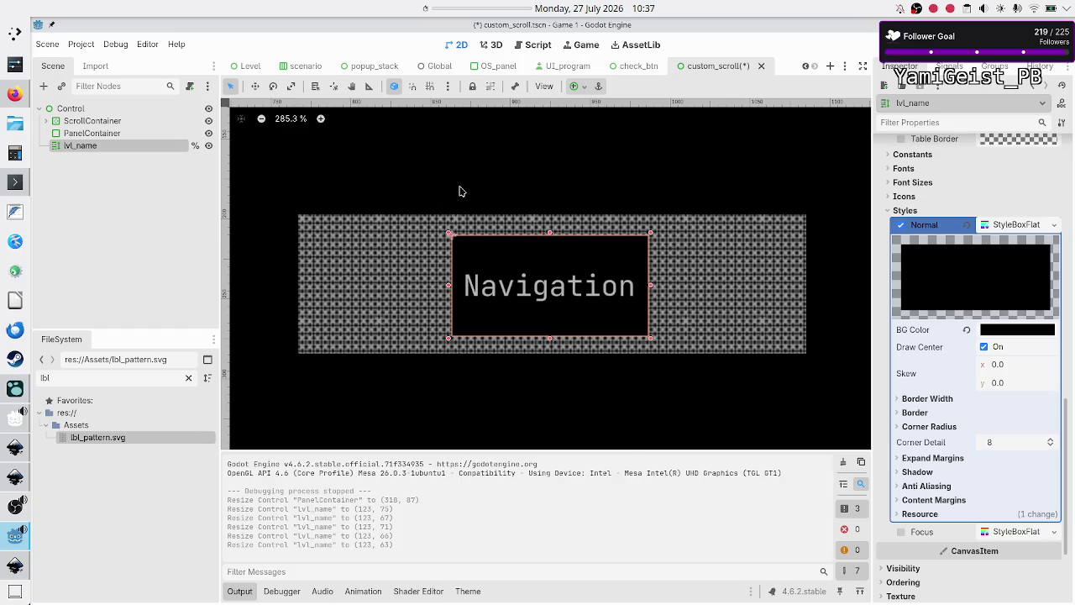
Select ScrollContainer and open test_theme.tres in the theme editor.
scroll(459, 192, left, 10)
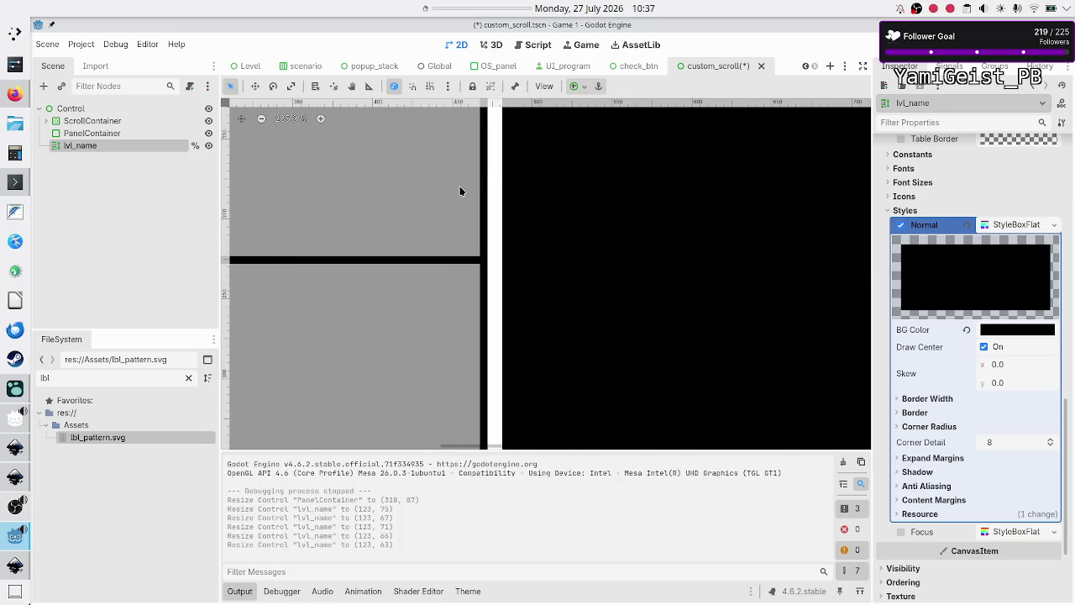
scroll(586, 194, down, 5)
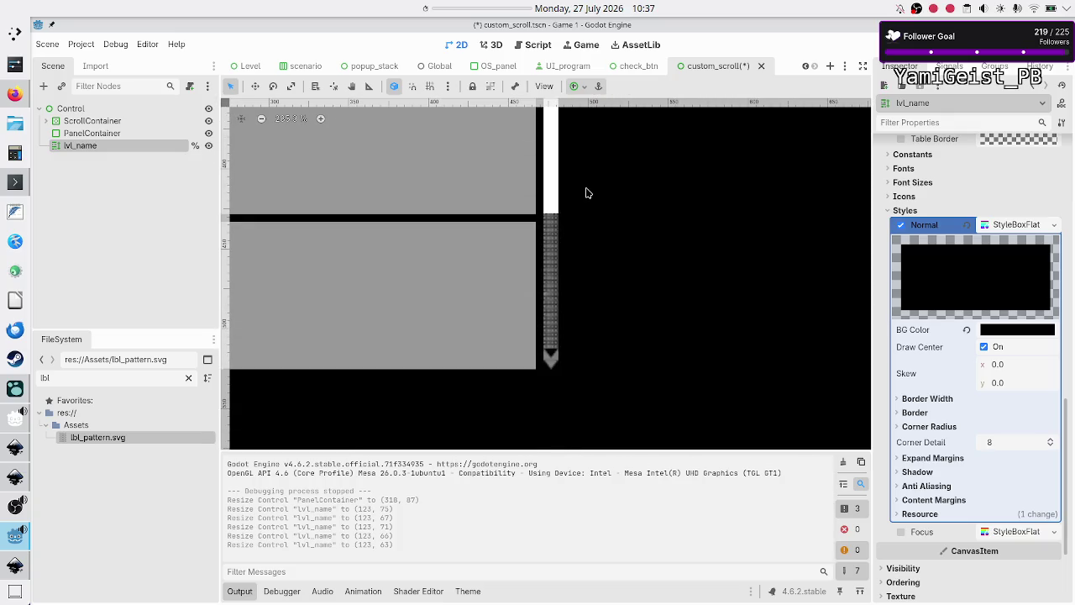
scroll(587, 194, up, 2)
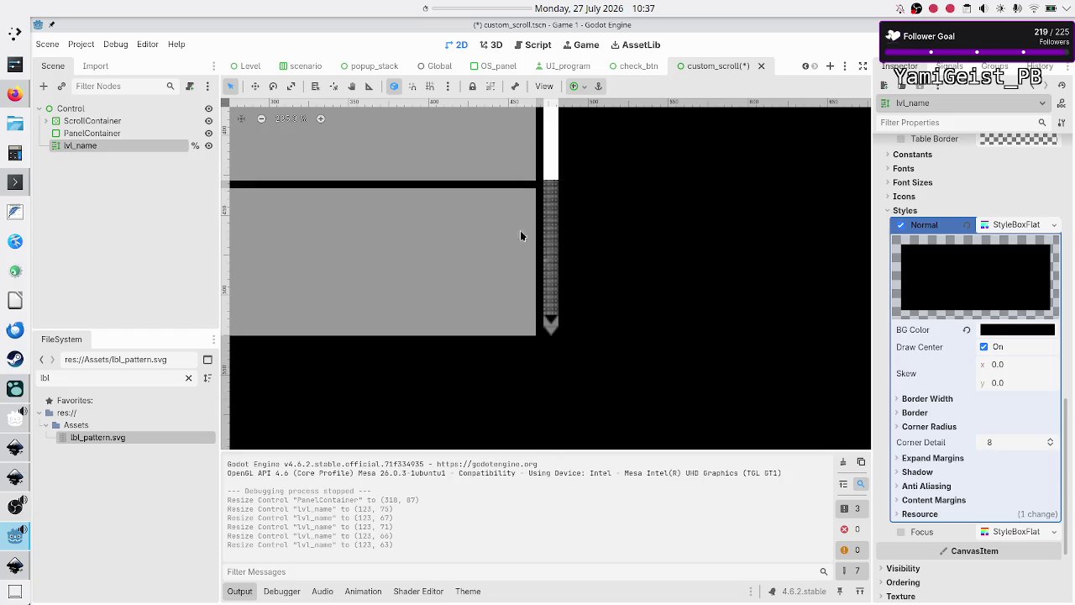
click(94, 121)
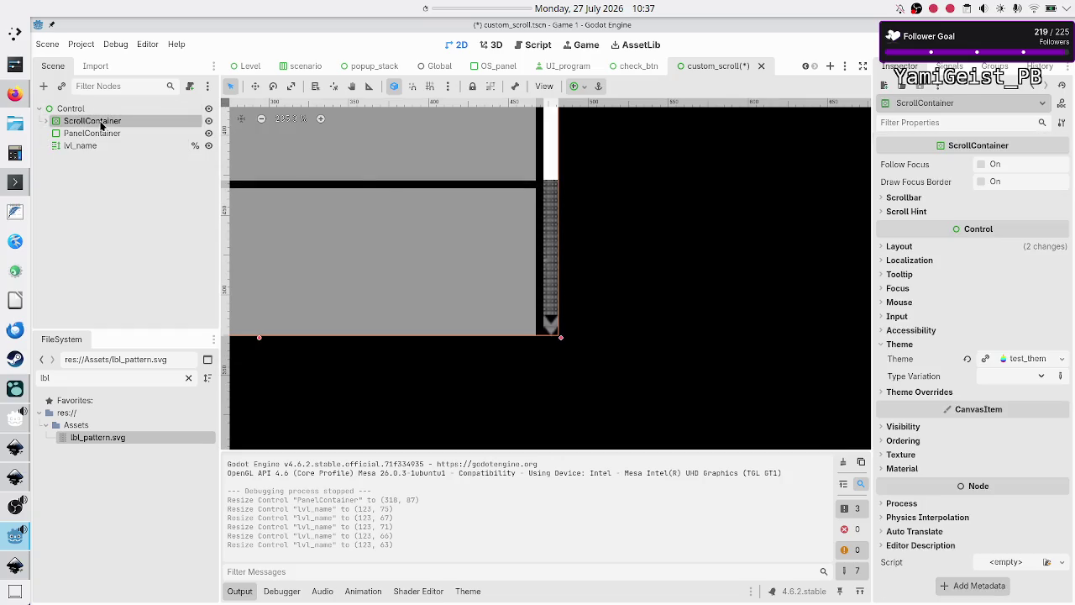
double_click(113, 379)
text(test)
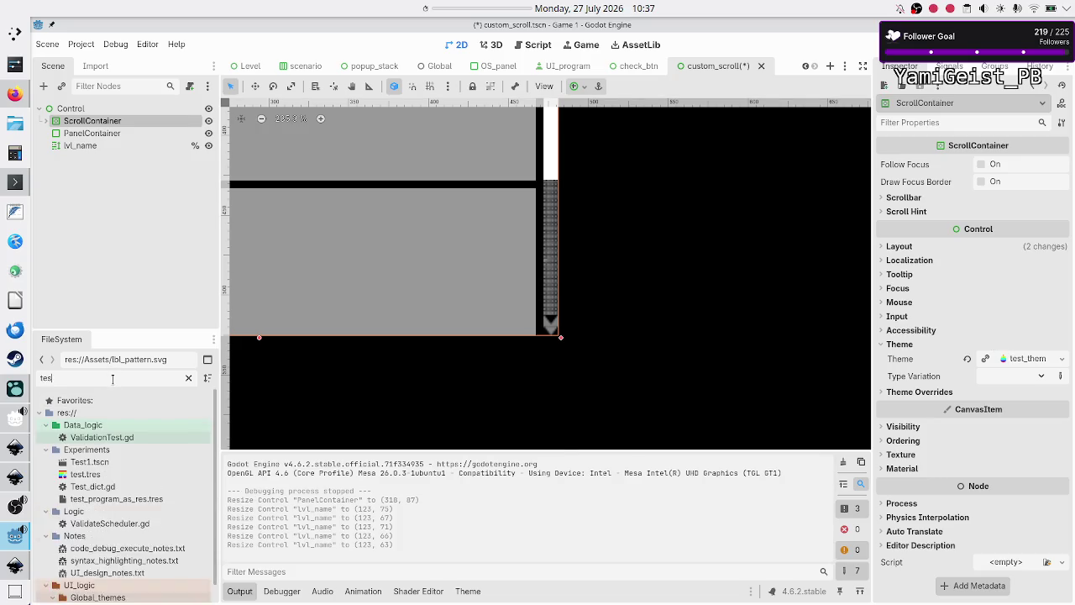
double_click(105, 535)
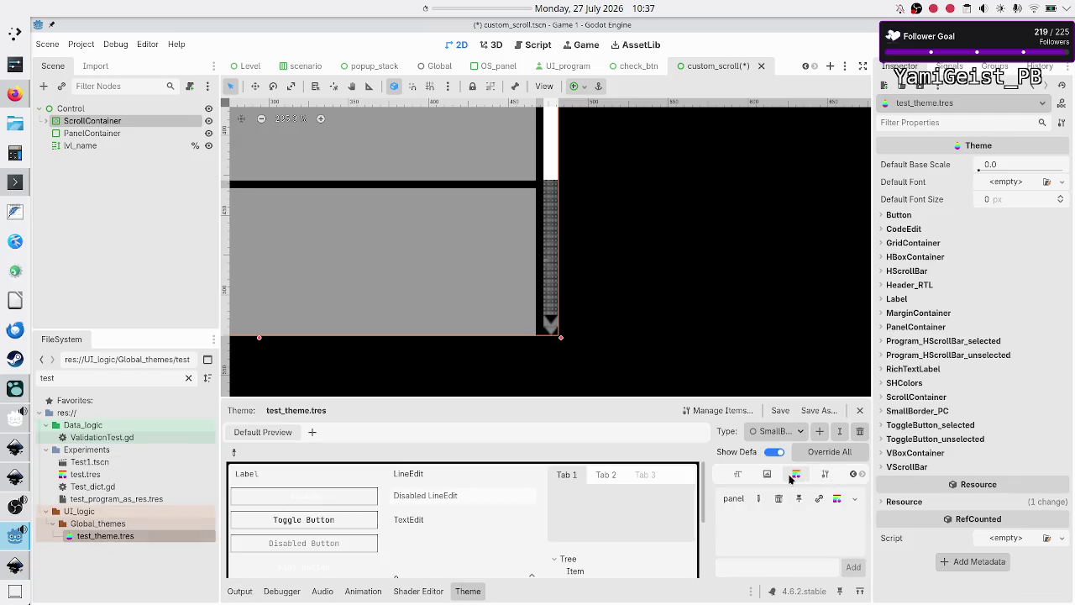
Set the VScrollBar scroll StyleBoxTexture's texture to lbl_pattern.svg, then save and run.
click(794, 432)
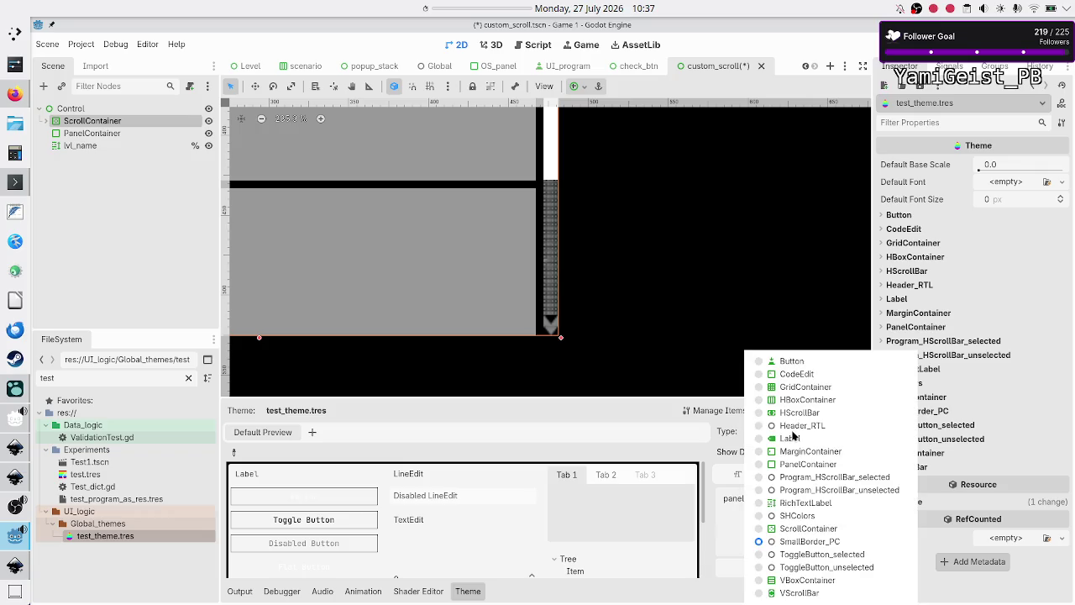
click(809, 593)
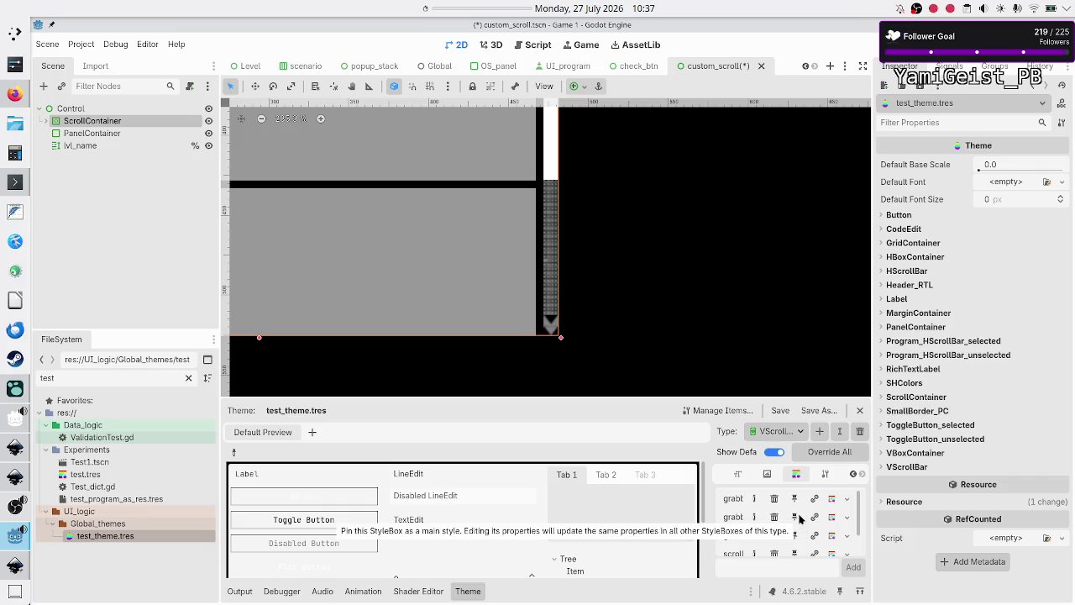
scroll(779, 557, down, 1)
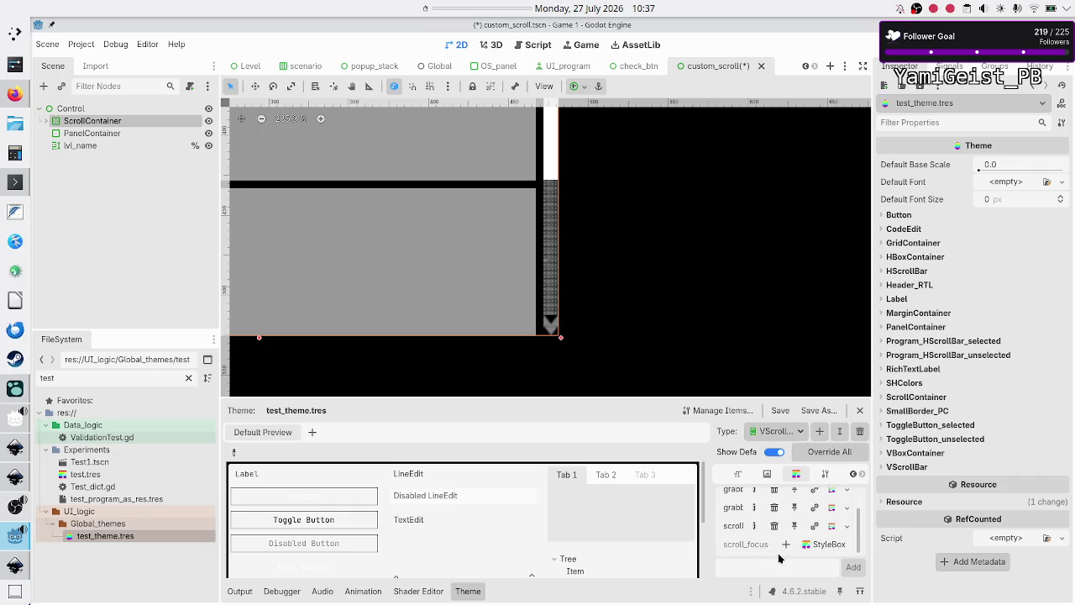
click(831, 527)
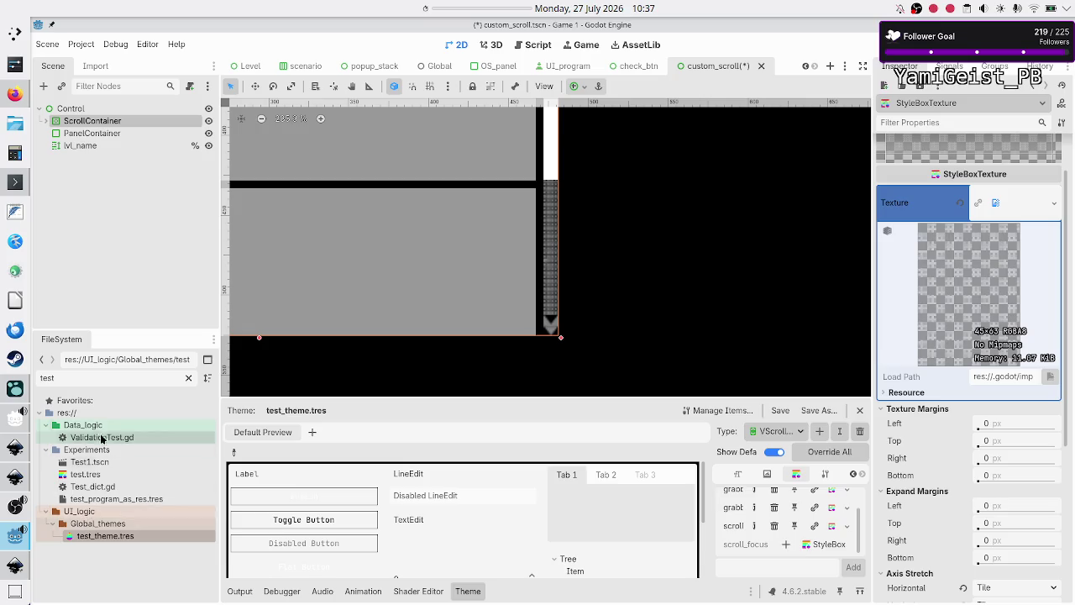
click(115, 382)
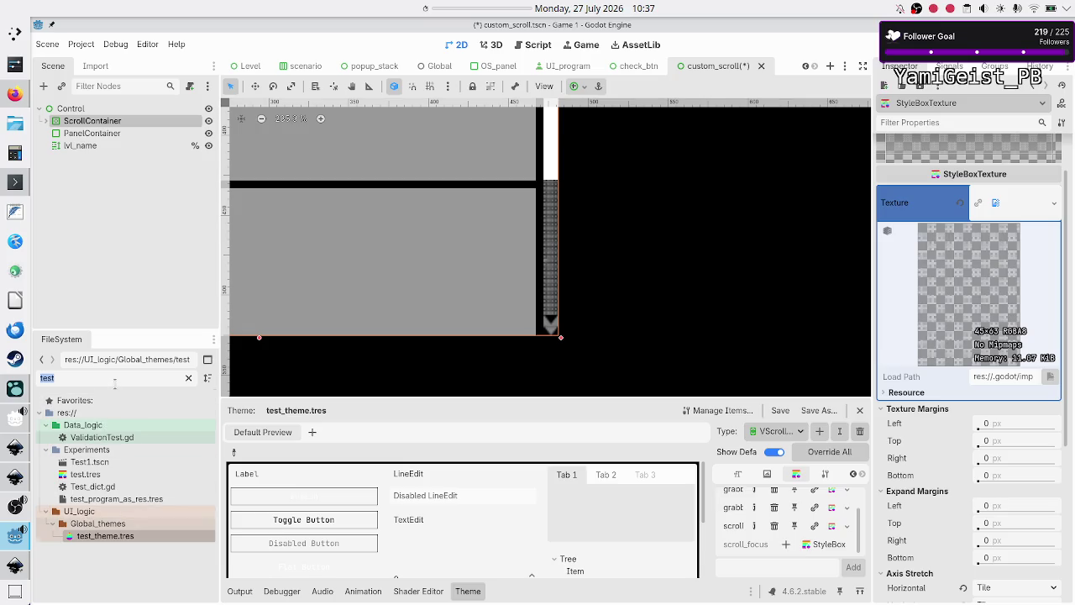
text(lbl)
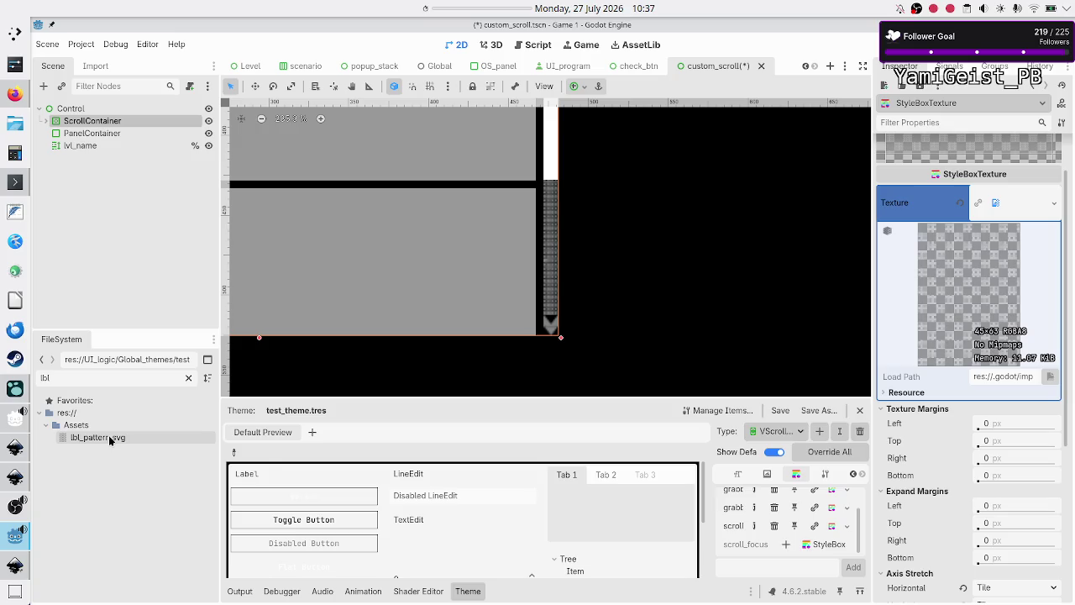
mouse_move(109, 436)
mouse_down()
mouse_move(331, 339)
mouse_move(460, 339)
mouse_move(617, 314)
mouse_move(900, 313)
mouse_move(991, 276)
mouse_move(1019, 206)
mouse_up()
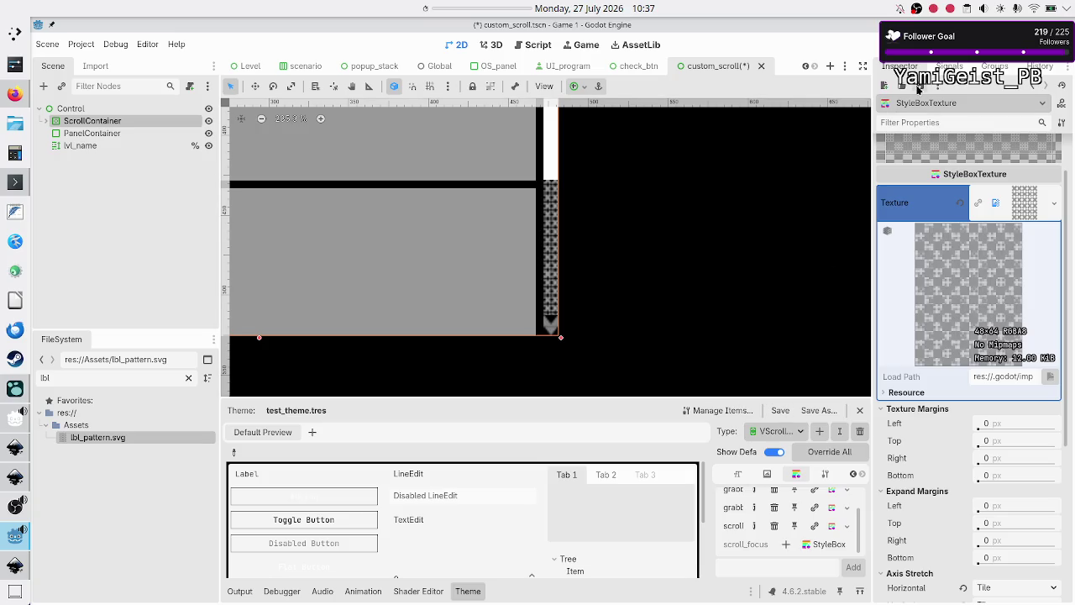
key(F6)
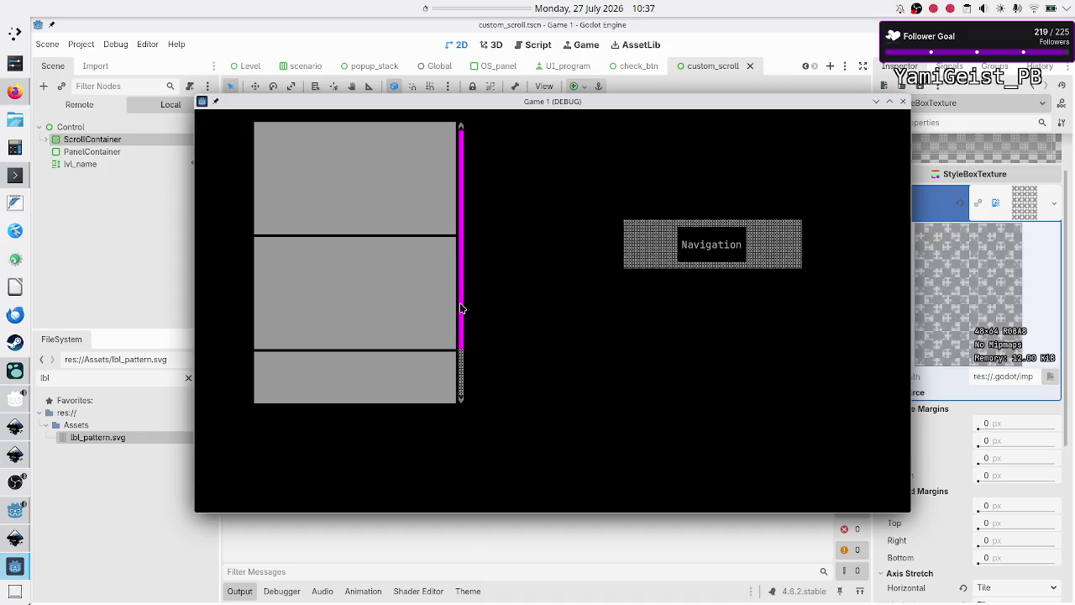
Drag the patterned scrollbar grabber in the debug game to test it, then close the game window.
mouse_move(460, 308)
mouse_down()
mouse_move(463, 348)
mouse_move(463, 264)
mouse_move(461, 374)
mouse_up()
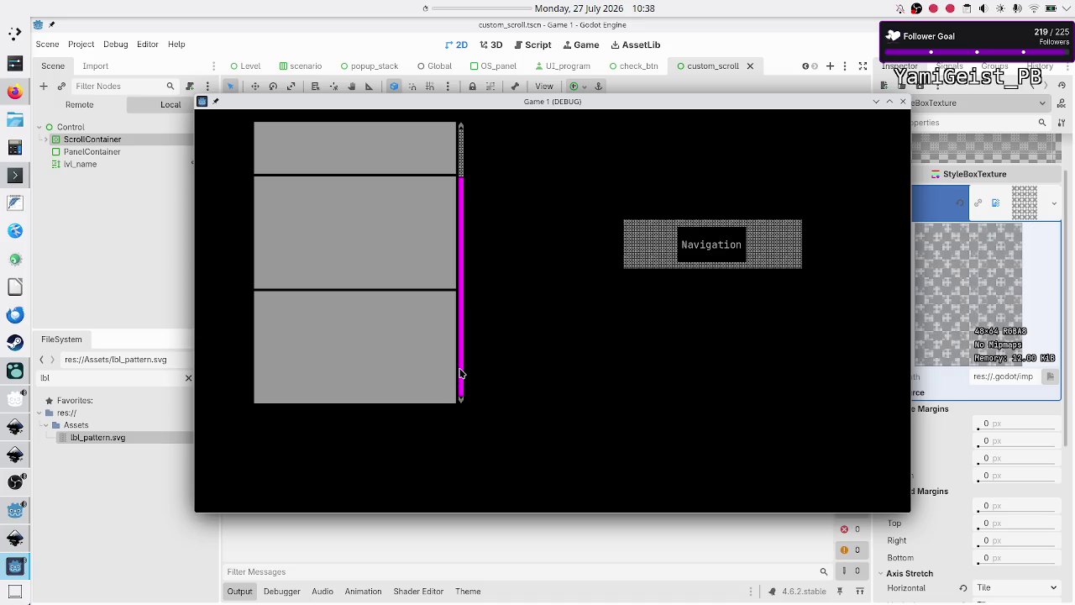
drag(460, 373, 461, 355)
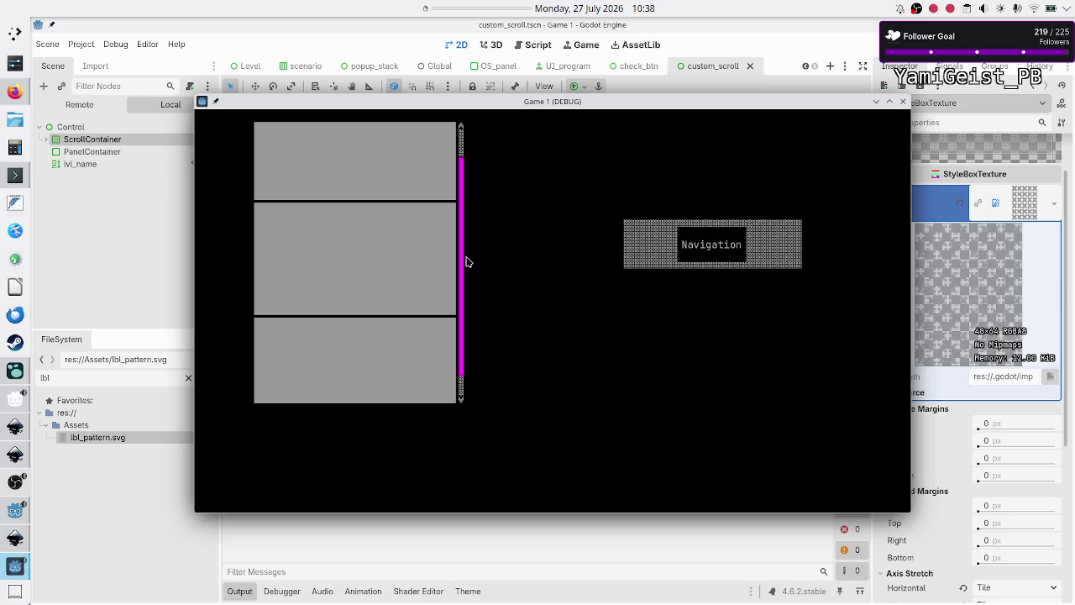
scroll(458, 252, up, 2)
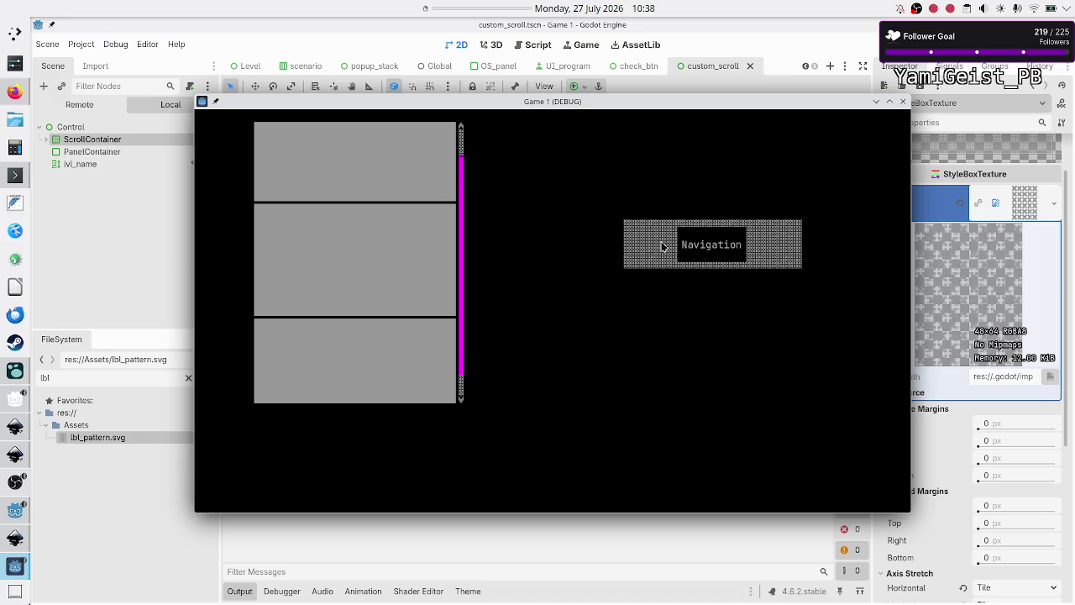
click(902, 103)
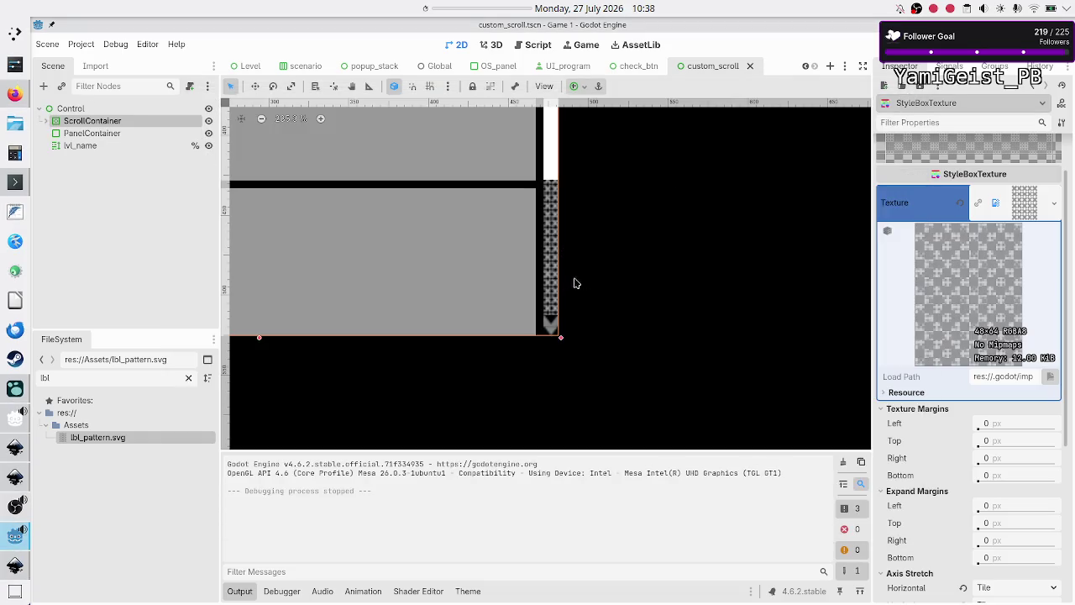
Pan the 2D viewport to show the Navigation panel, then bring up lbl_pattern.svg in Inkscape.
scroll(623, 275, right, 5)
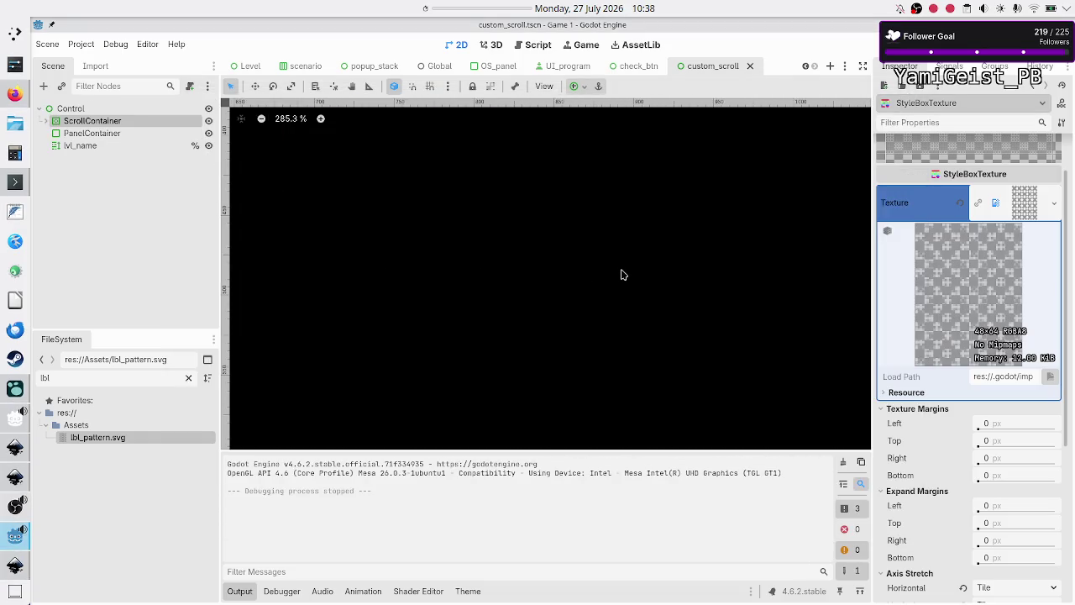
scroll(623, 275, up, 2)
scroll(622, 275, up, 3)
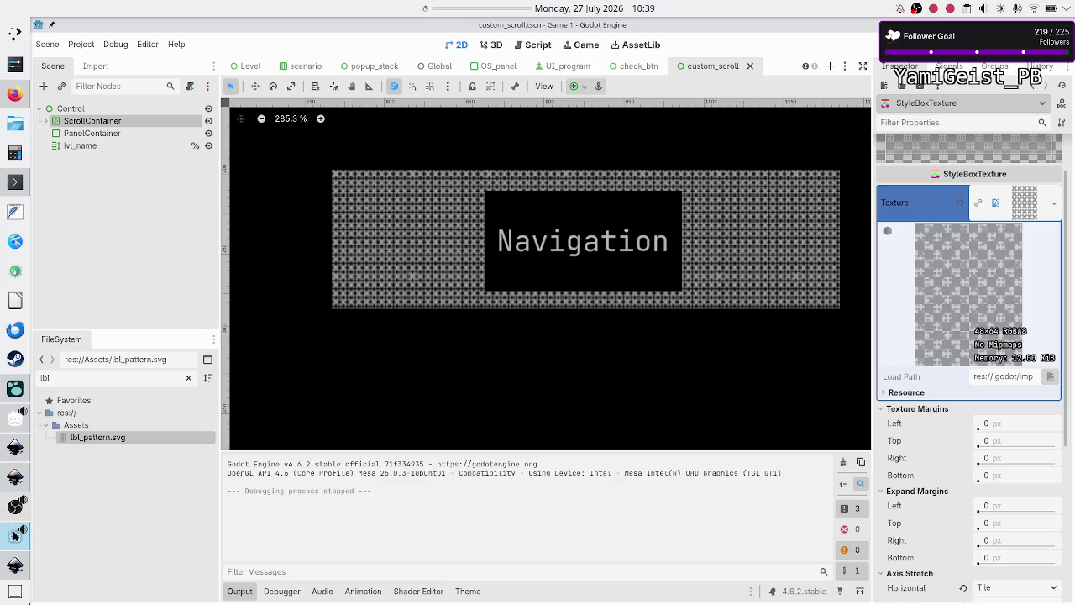
mouse_move(14, 566)
click(116, 525)
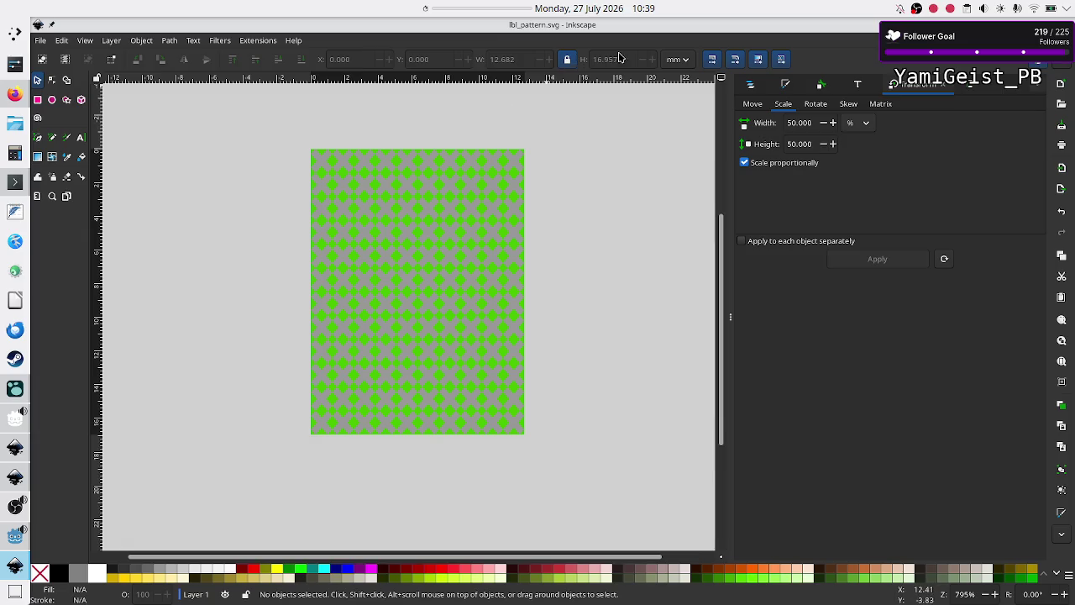
Switch the Inkscape toolbar unit from mm to px to show the pattern's size in pixels.
click(689, 60)
click(690, 59)
click(690, 59)
click(681, 79)
Go to the web browser, then bring the Godot editor back to the front.
click(16, 94)
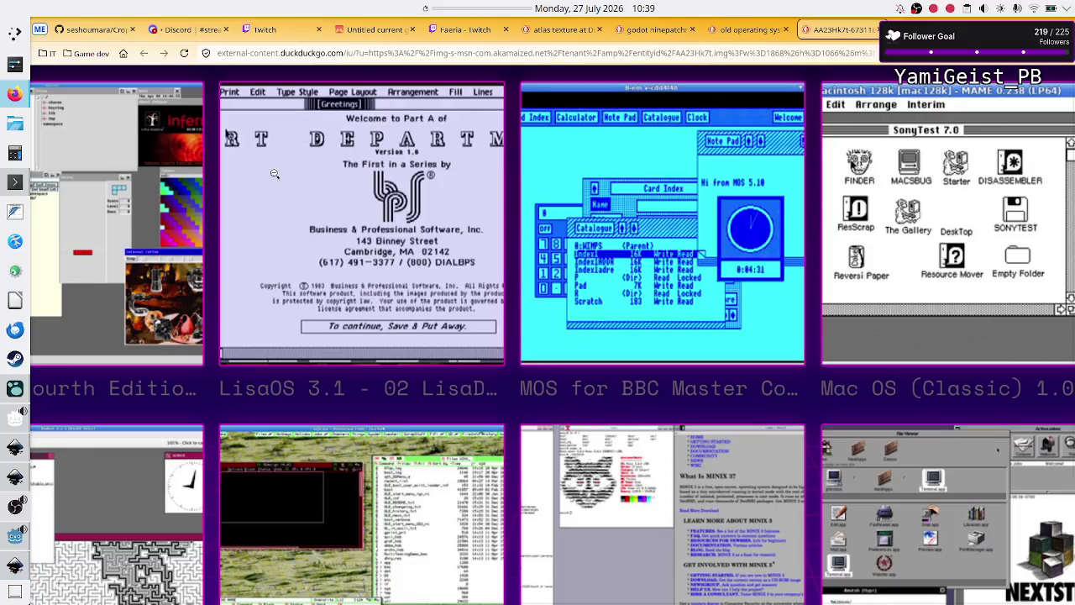
mouse_move(15, 531)
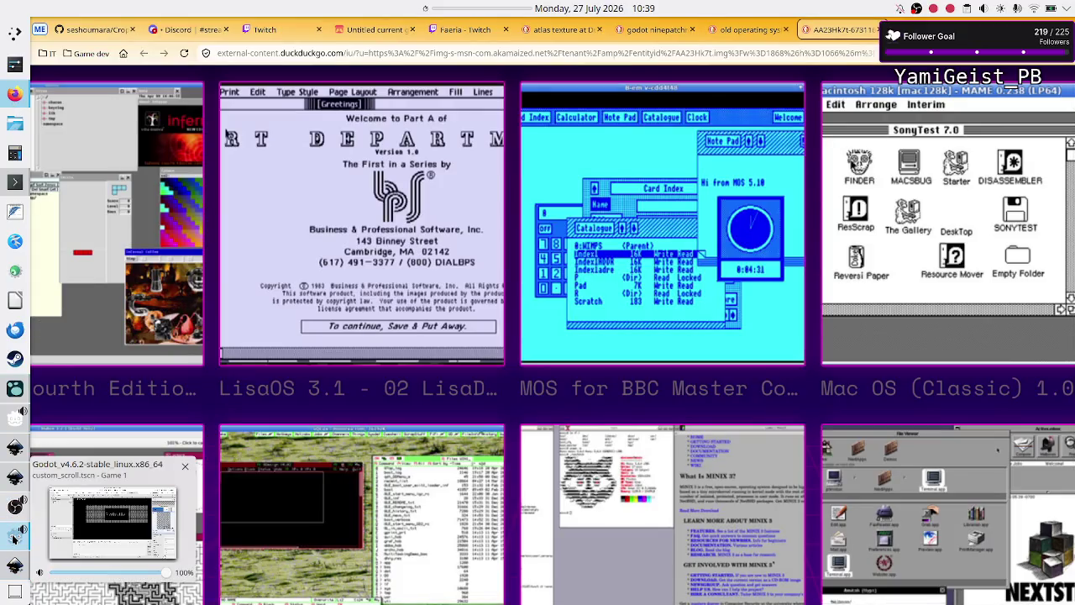
click(110, 517)
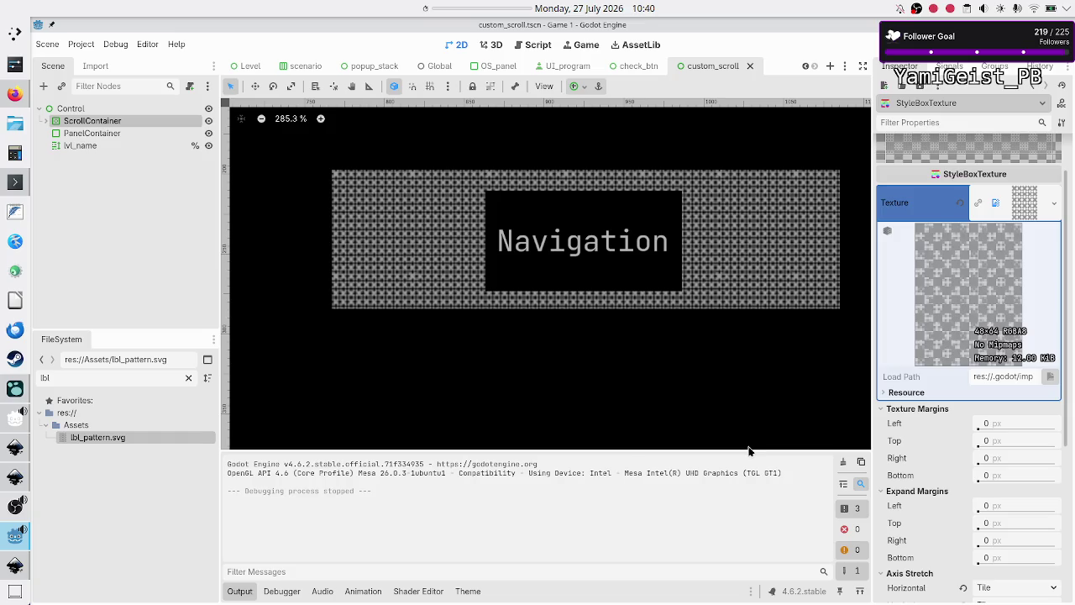
scroll(428, 265, up, 1)
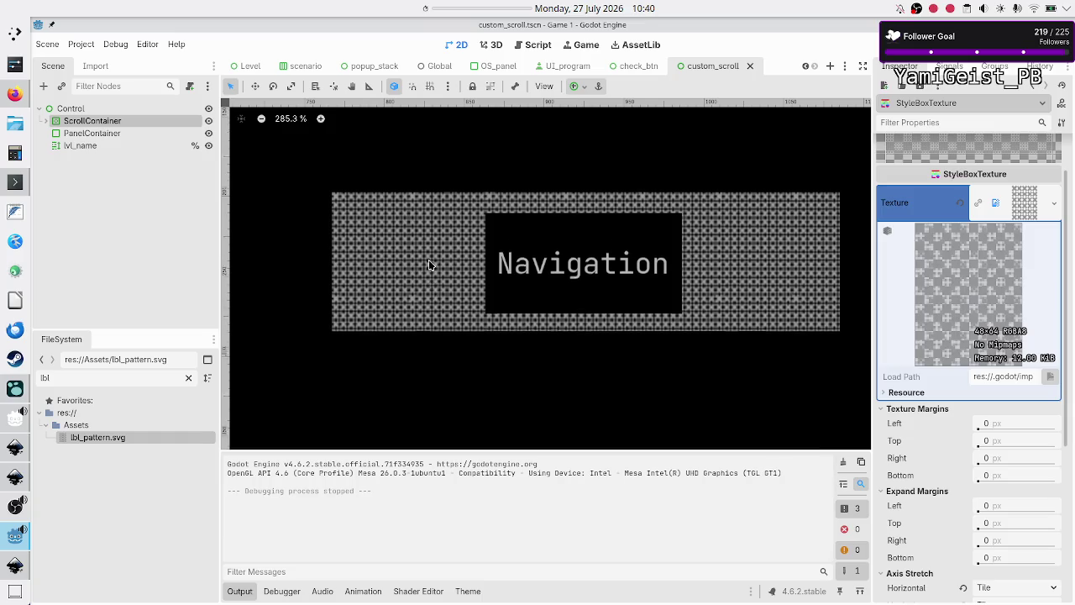
Zoom into the tiled X pattern, zoom back out to 100%, and run the project with F5.
scroll(428, 264, up, 2)
scroll(428, 265, up, 9)
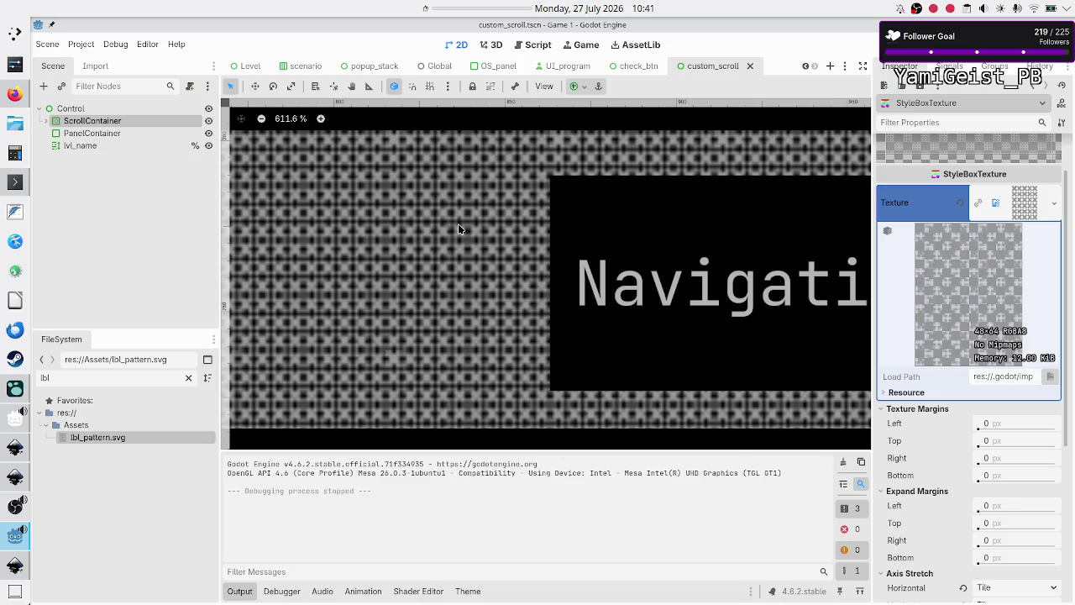
scroll(457, 223, down, 10)
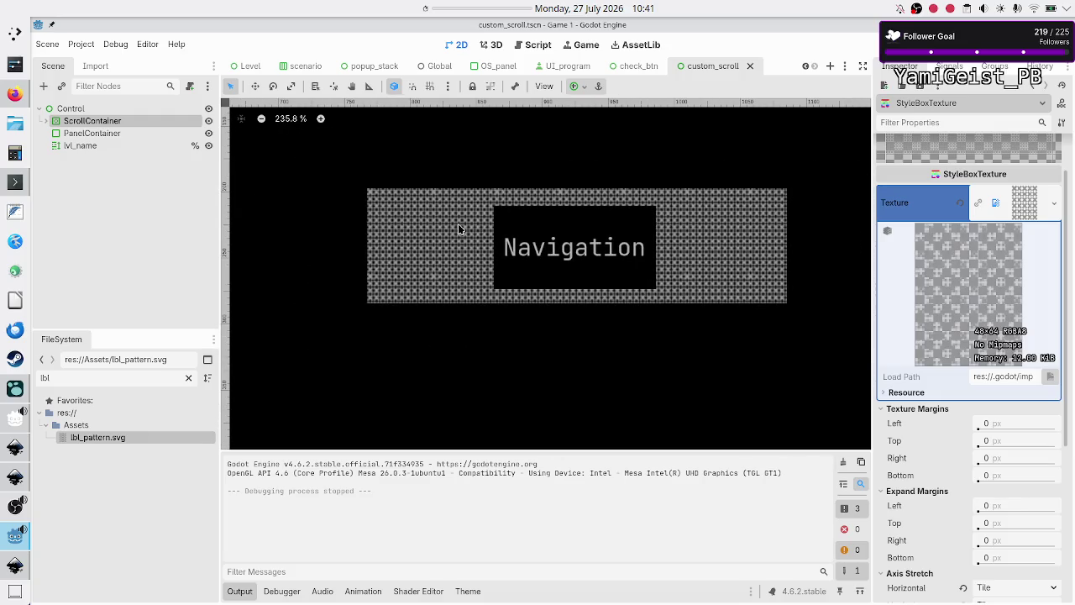
scroll(458, 223, down, 10)
scroll(458, 228, up, 1)
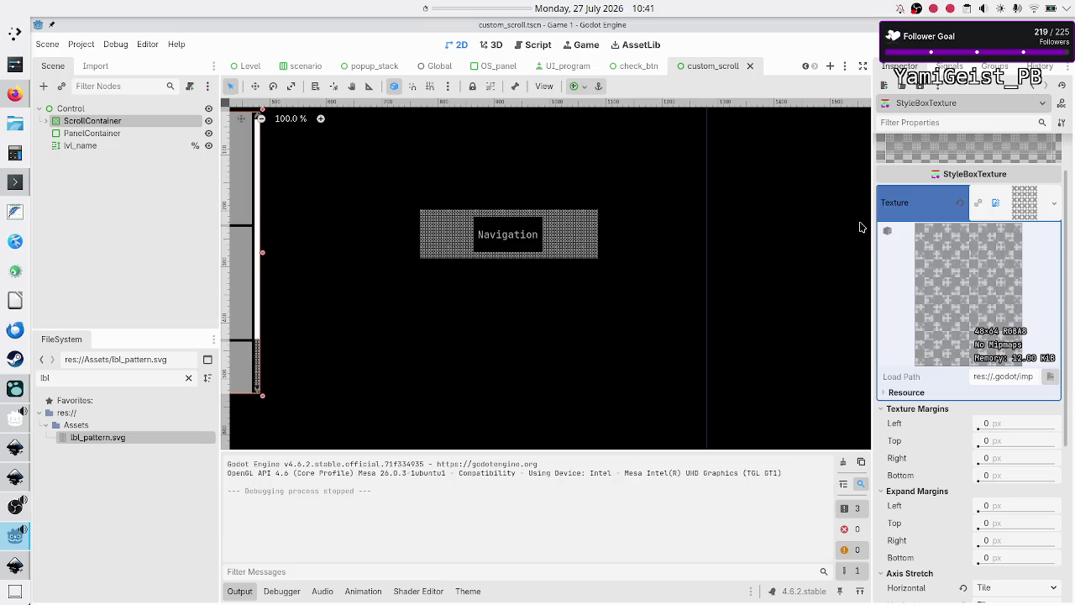
key(F5)
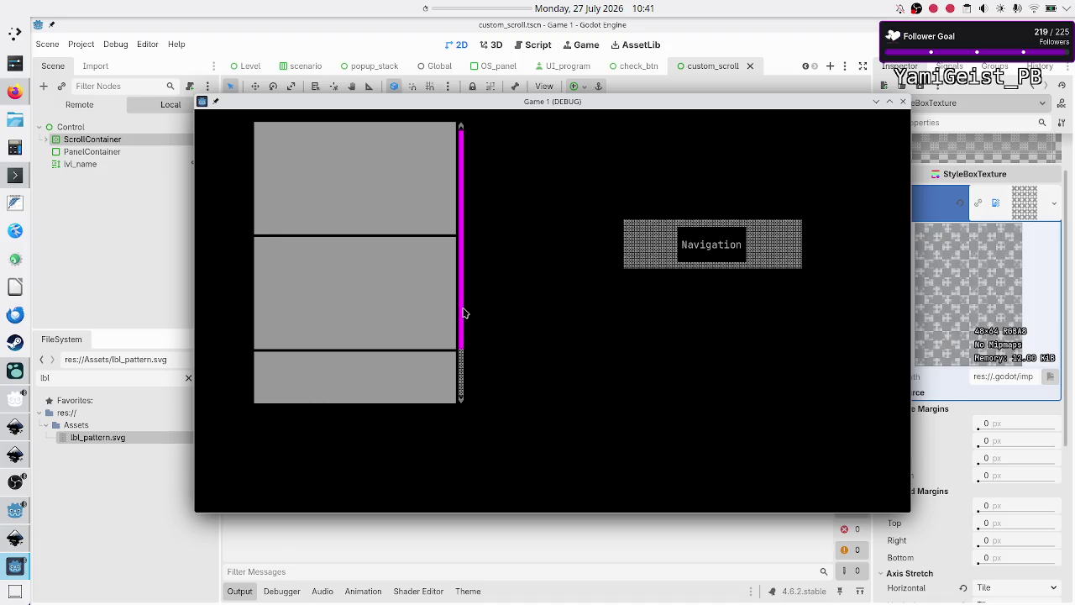
mouse_move(462, 312)
mouse_down()
mouse_move(463, 373)
mouse_move(461, 260)
mouse_move(475, 507)
mouse_move(462, 297)
mouse_move(463, 341)
mouse_move(473, 283)
mouse_move(463, 384)
mouse_move(461, 295)
mouse_up()
mouse_move(462, 311)
mouse_down()
mouse_move(464, 391)
mouse_move(470, 295)
mouse_up()
mouse_move(462, 348)
mouse_down()
mouse_move(470, 418)
mouse_move(465, 307)
mouse_move(465, 403)
mouse_move(480, 192)
mouse_up()
mouse_move(6, 569)
click(899, 102)
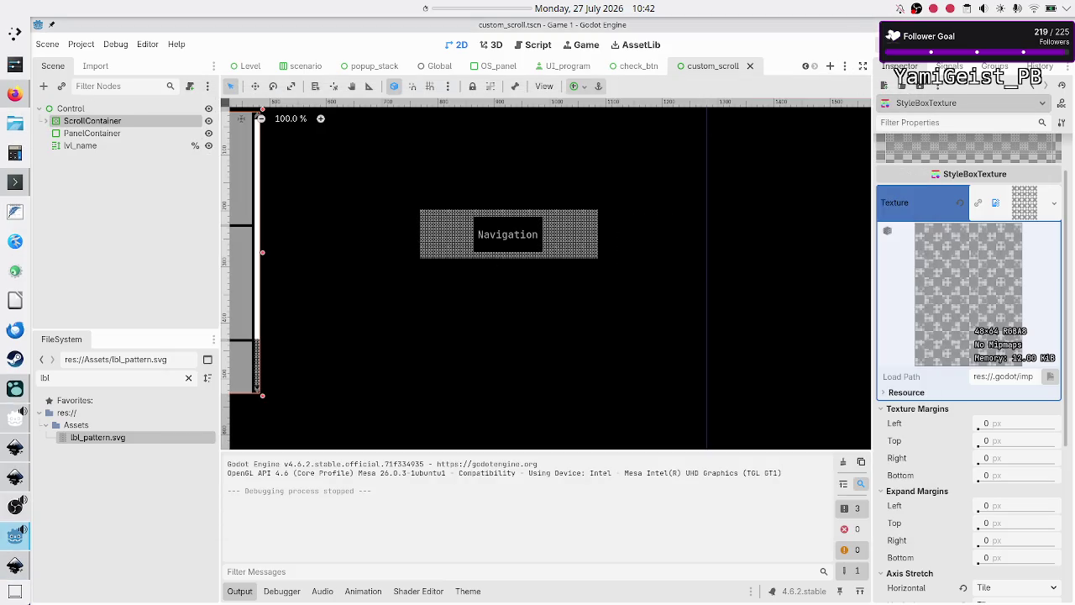
click(899, 44)
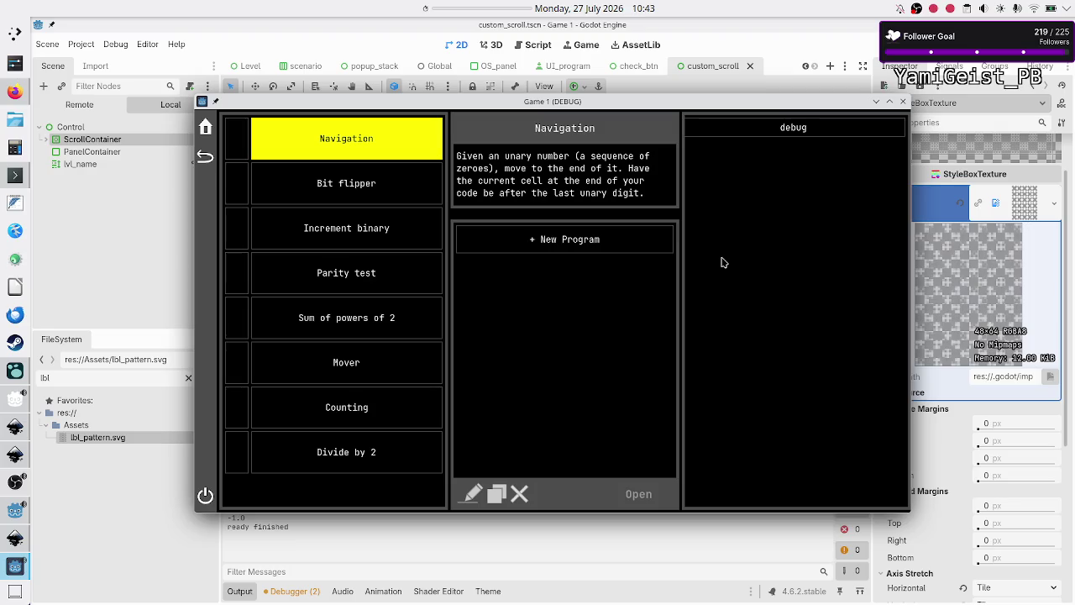
Create two Untitled Programs on Navigation, step through Bit flipper, Increment binary and Parity test, and add one to Sum of powers of 2.
click(588, 244)
click(579, 303)
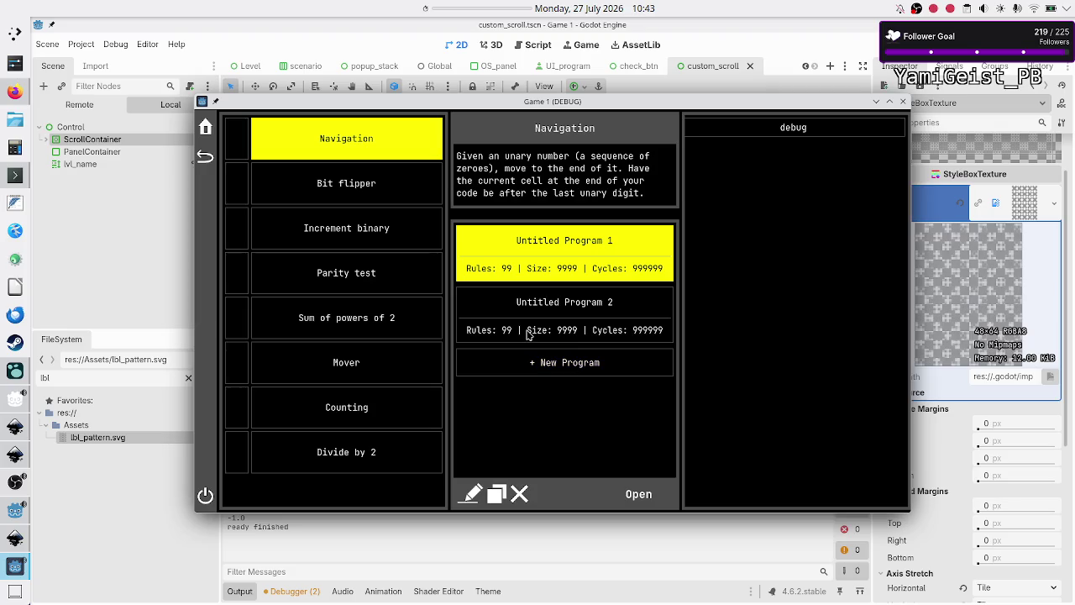
click(314, 190)
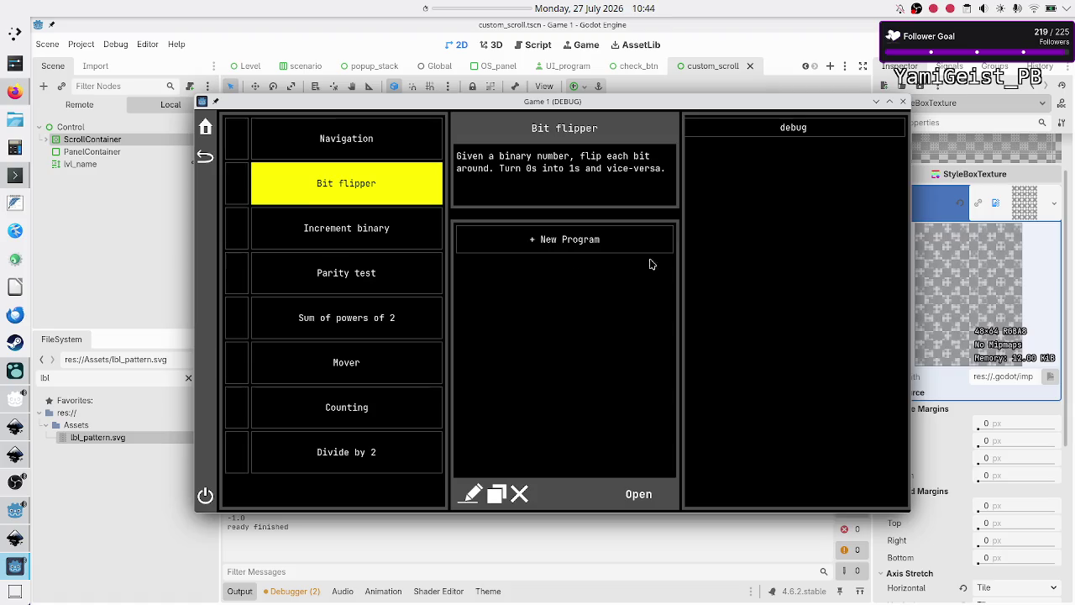
click(344, 226)
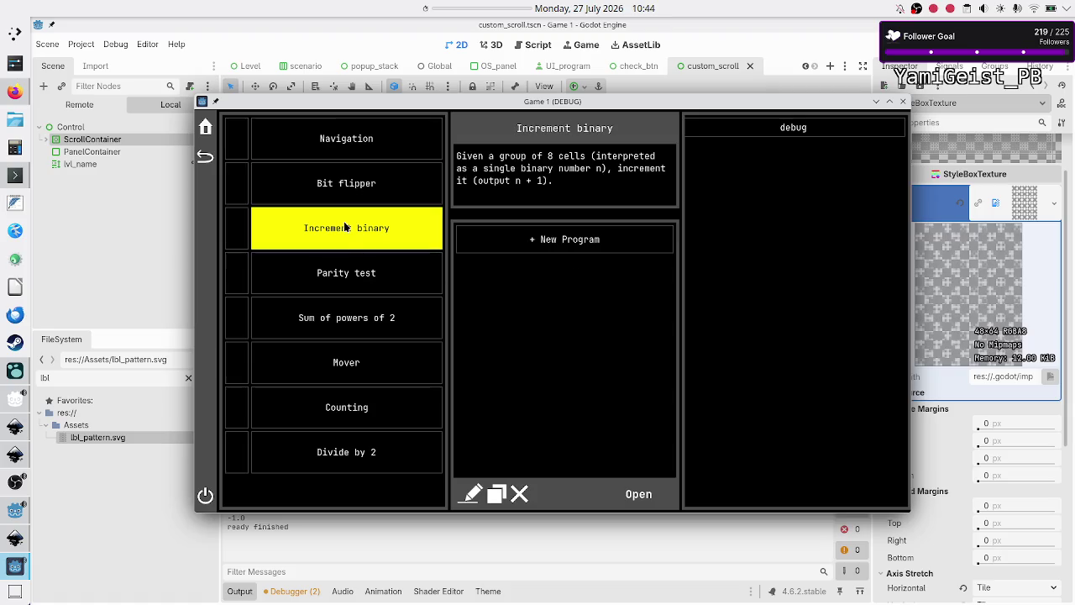
click(351, 291)
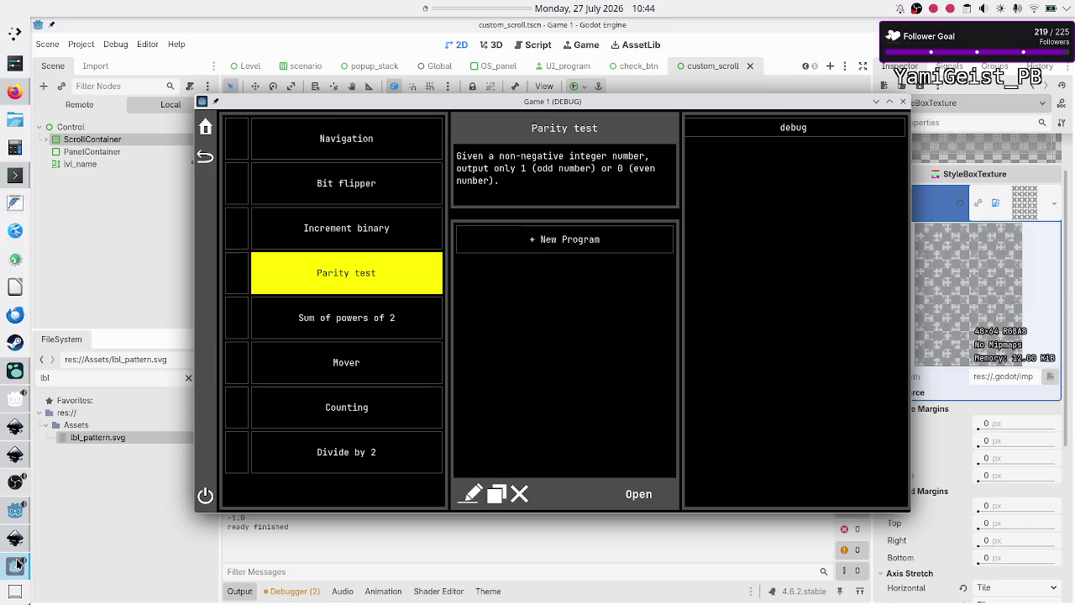
mouse_move(15, 514)
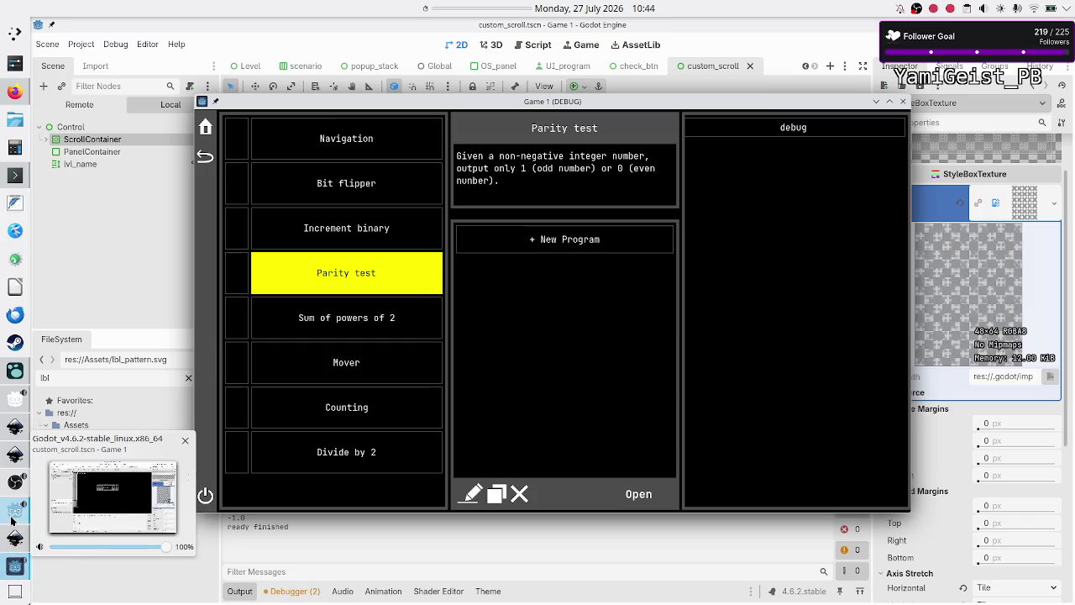
click(368, 311)
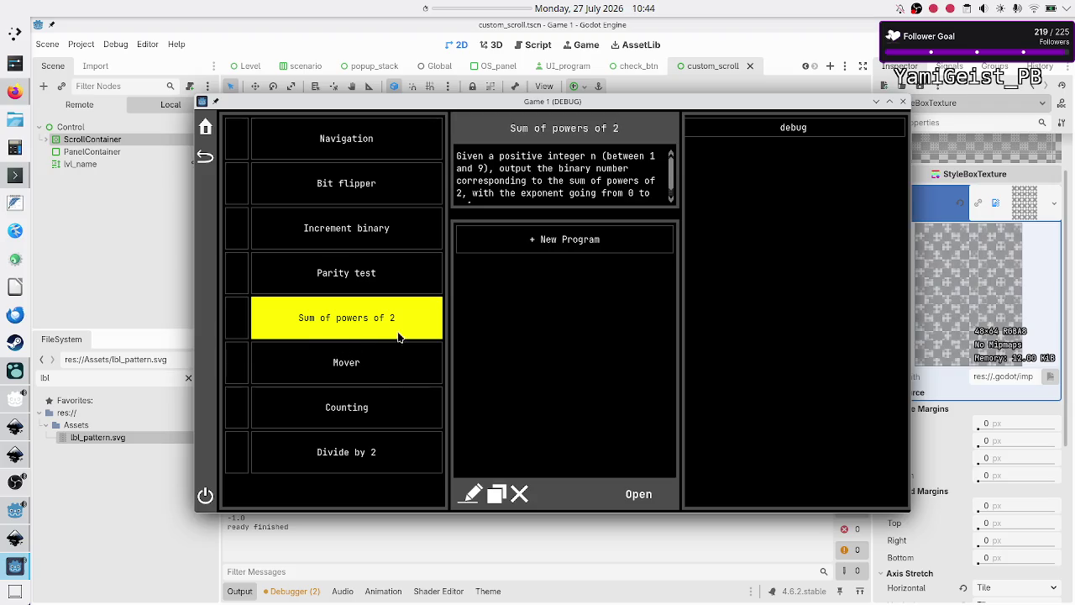
click(577, 240)
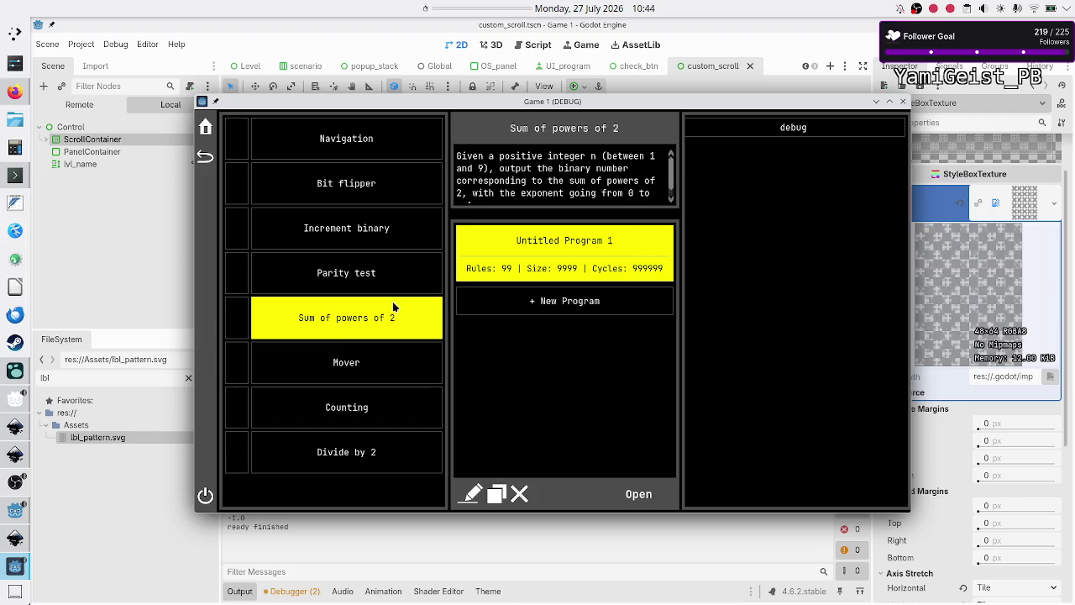
Select the Mover level, then use the home icon to return to the main menu.
click(375, 359)
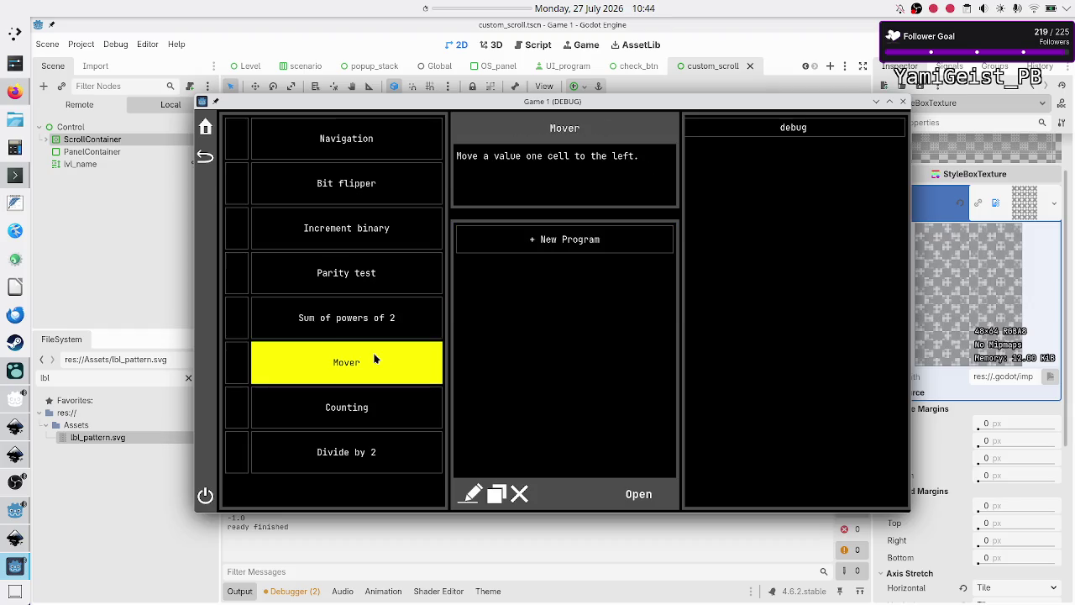
click(206, 128)
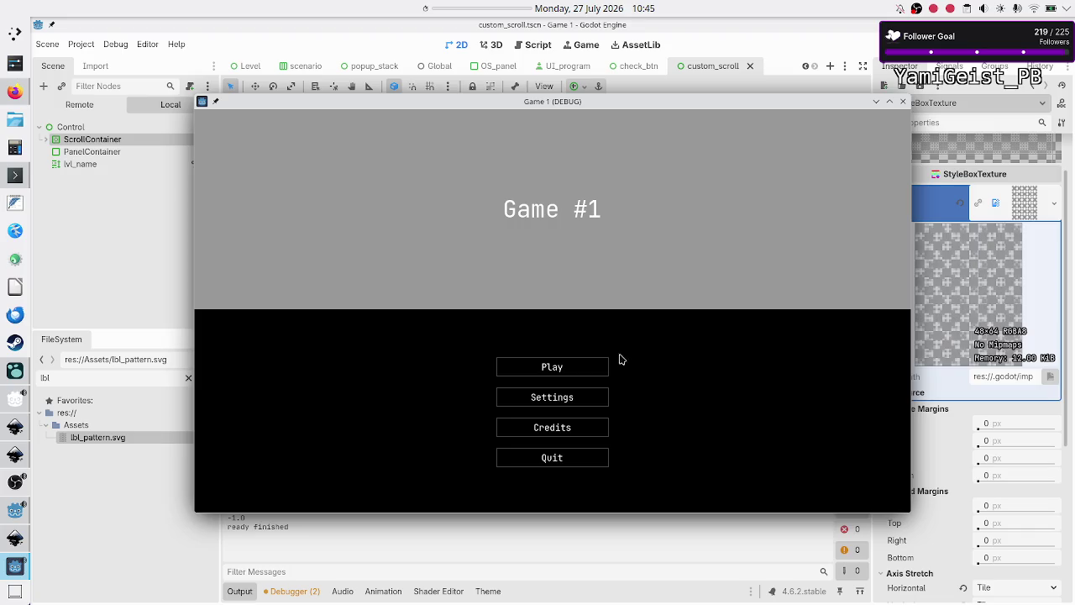
Open the game's Settings, drag the Master volume slider higher, and confirm with OK.
click(568, 367)
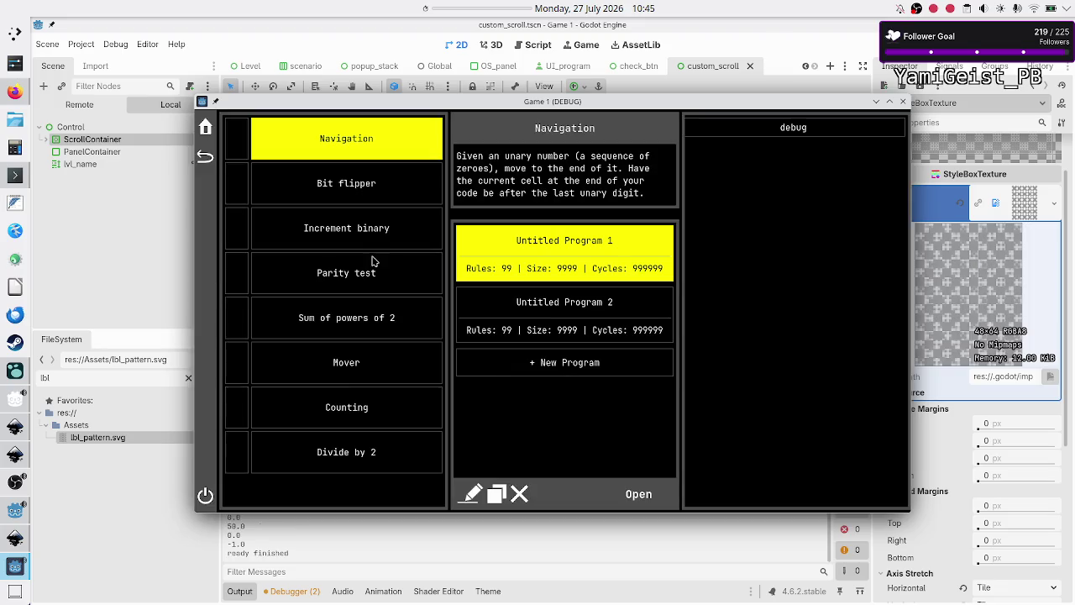
click(207, 130)
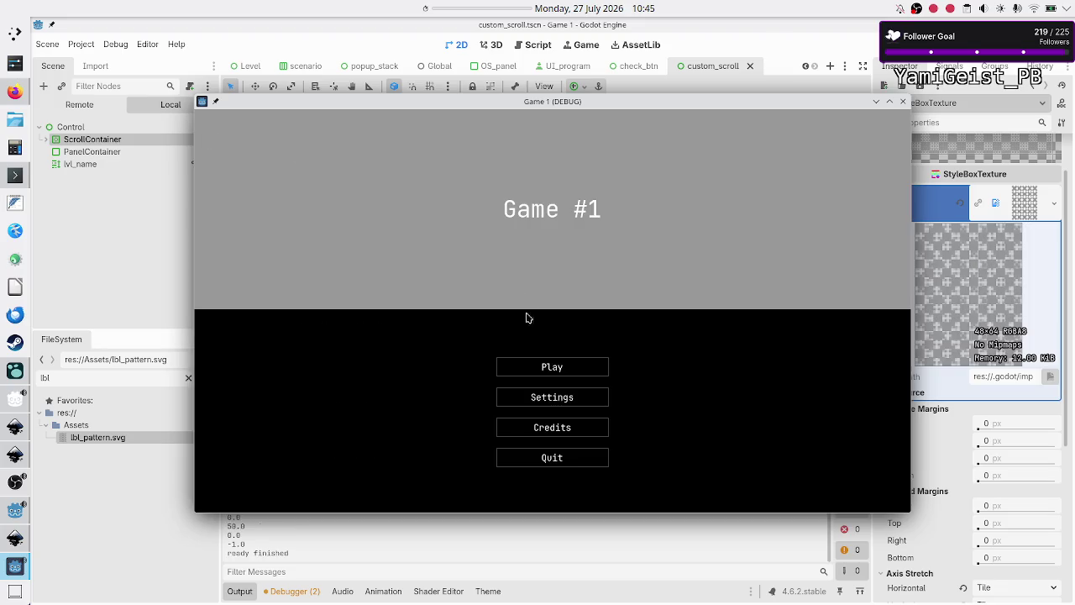
click(559, 403)
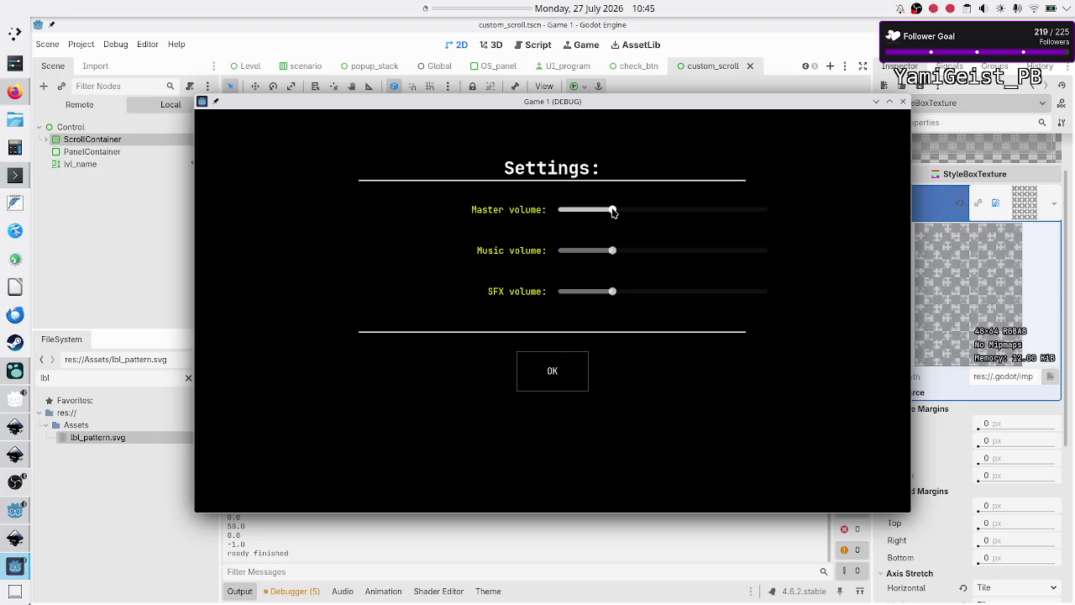
mouse_move(614, 212)
mouse_down()
mouse_move(701, 211)
mouse_move(579, 215)
mouse_move(763, 213)
mouse_move(611, 219)
mouse_move(710, 211)
mouse_move(634, 216)
mouse_move(742, 221)
mouse_move(643, 213)
mouse_move(678, 216)
mouse_up()
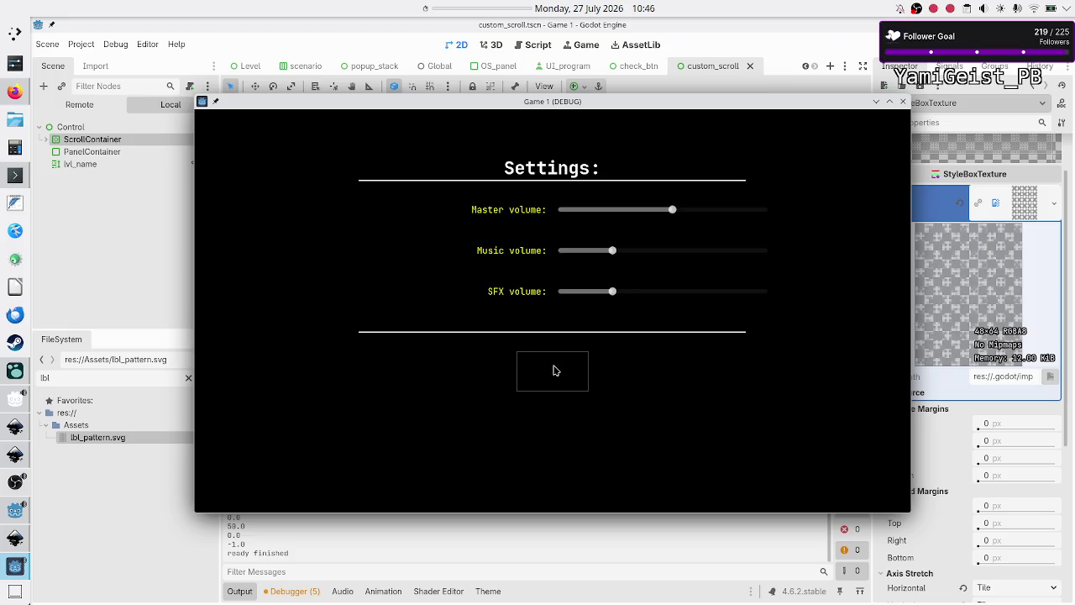
click(554, 371)
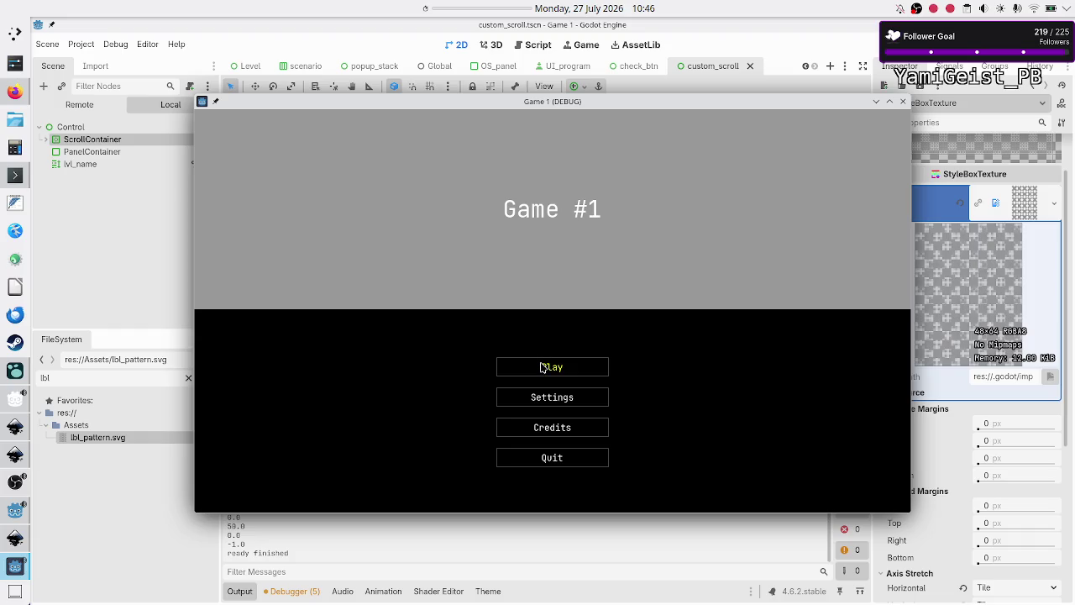
Go from Play back to the main menu and choose Credits.
click(542, 368)
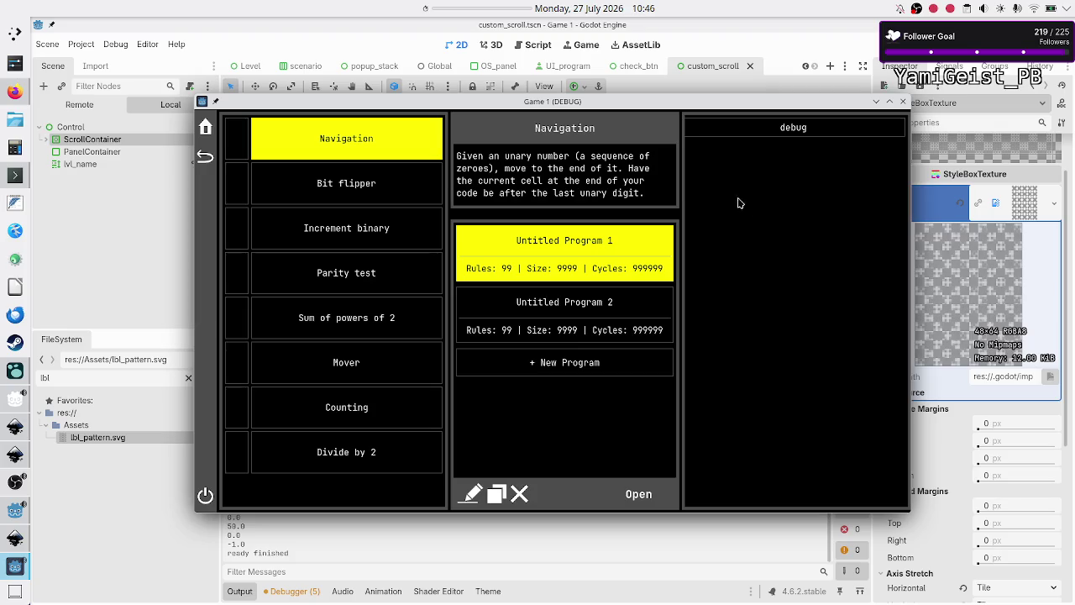
click(206, 126)
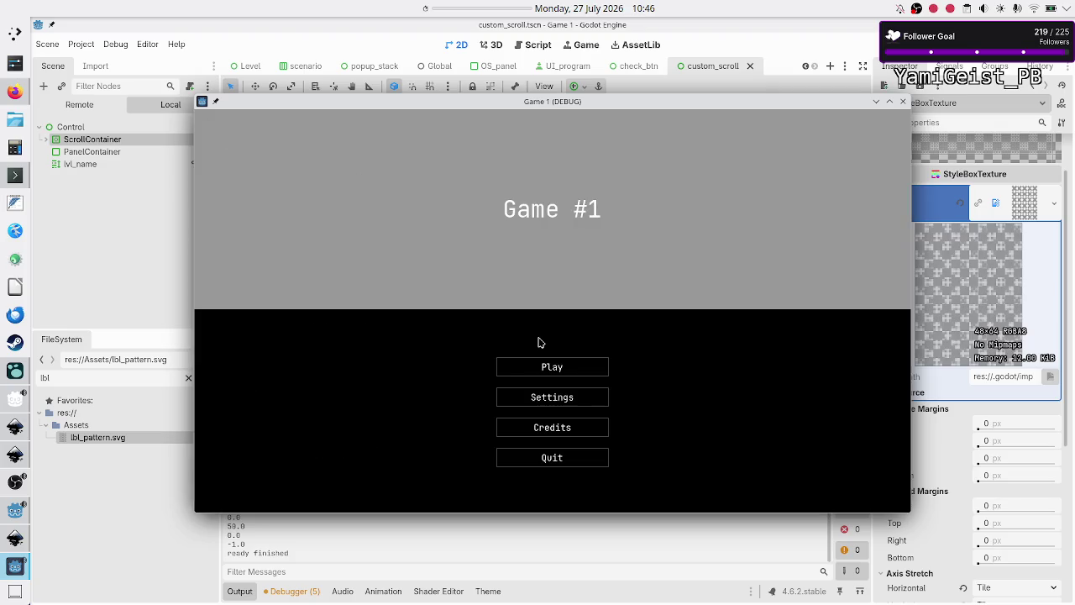
click(563, 430)
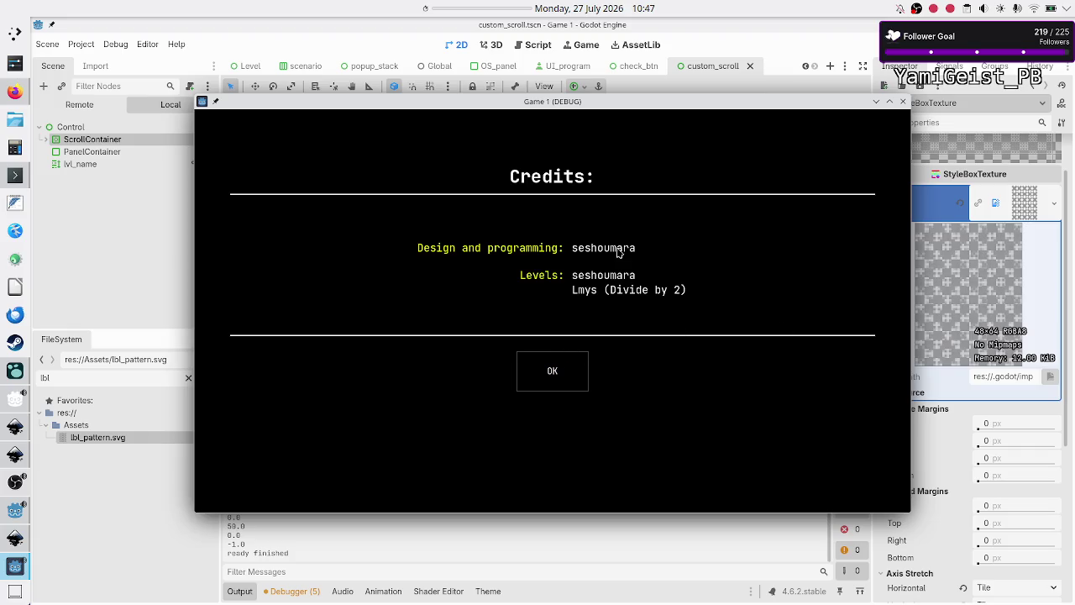
Dismiss the Credits screen with OK and switch to Inkscape from the dock.
click(569, 370)
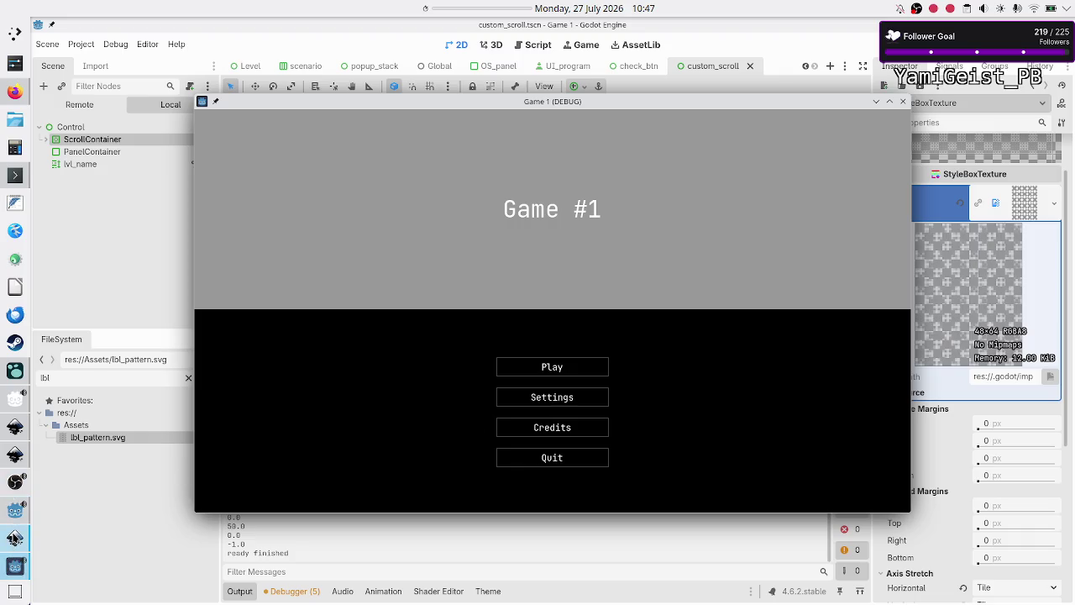
click(15, 538)
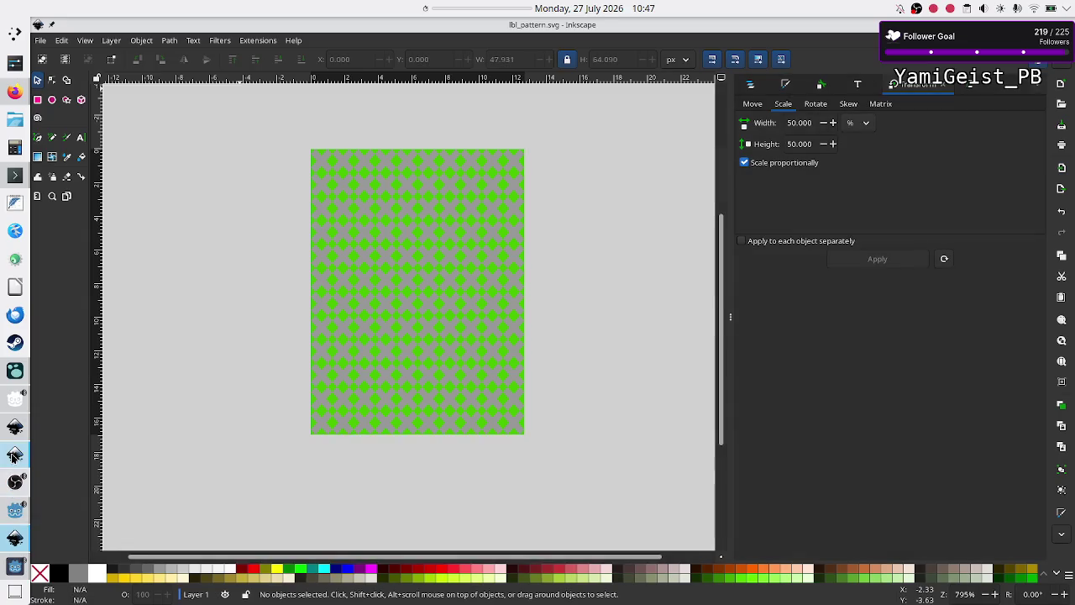
Bring up the level_UI_concepts.svg window and zoom around its rule cards and tape setup grid.
click(12, 456)
click(15, 427)
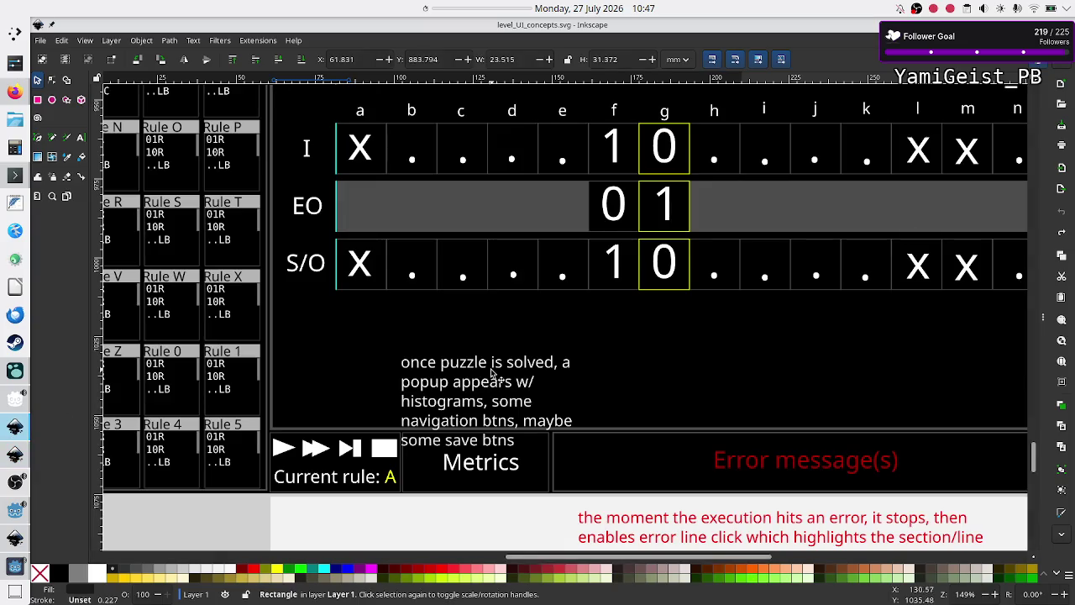
scroll(539, 269, down, 5)
scroll(538, 269, up, 10)
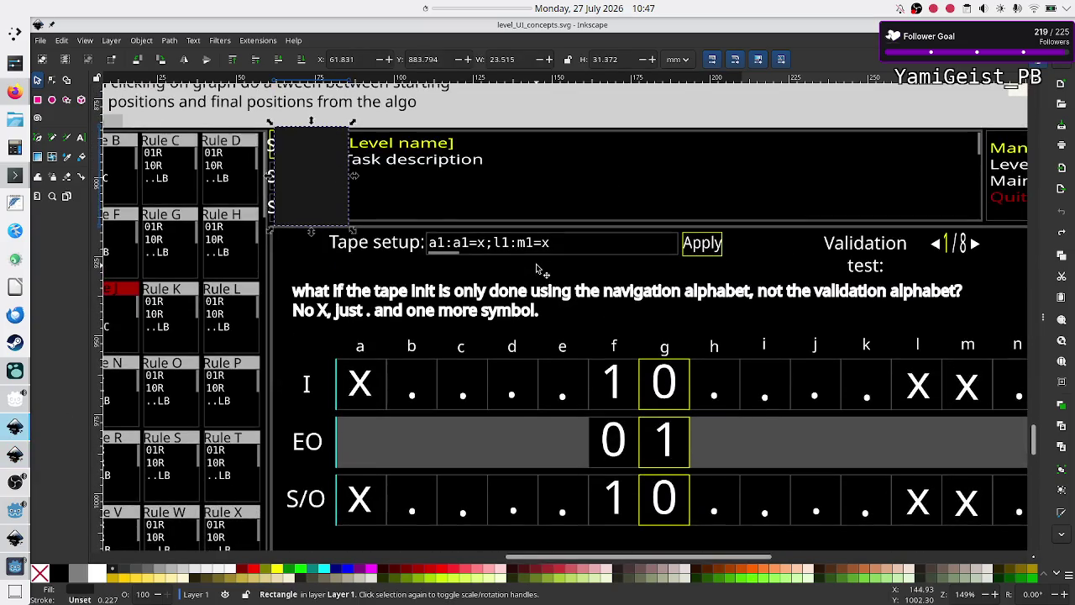
scroll(539, 269, down, 1)
ctrl+scroll(539, 269, down, 4)
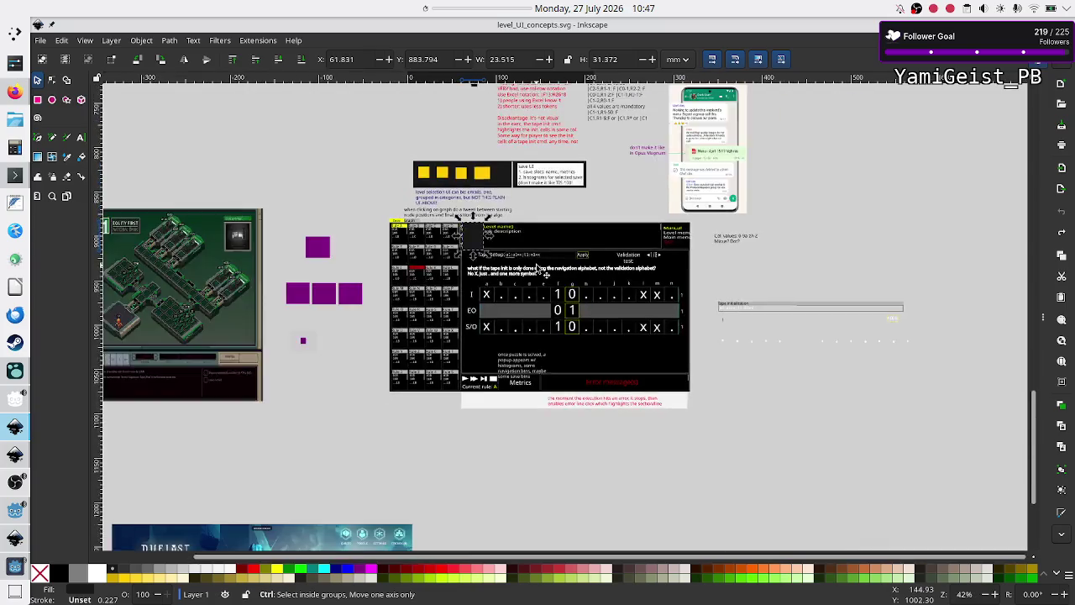
ctrl+scroll(538, 269, up, 2)
ctrl+scroll(538, 268, up, 1)
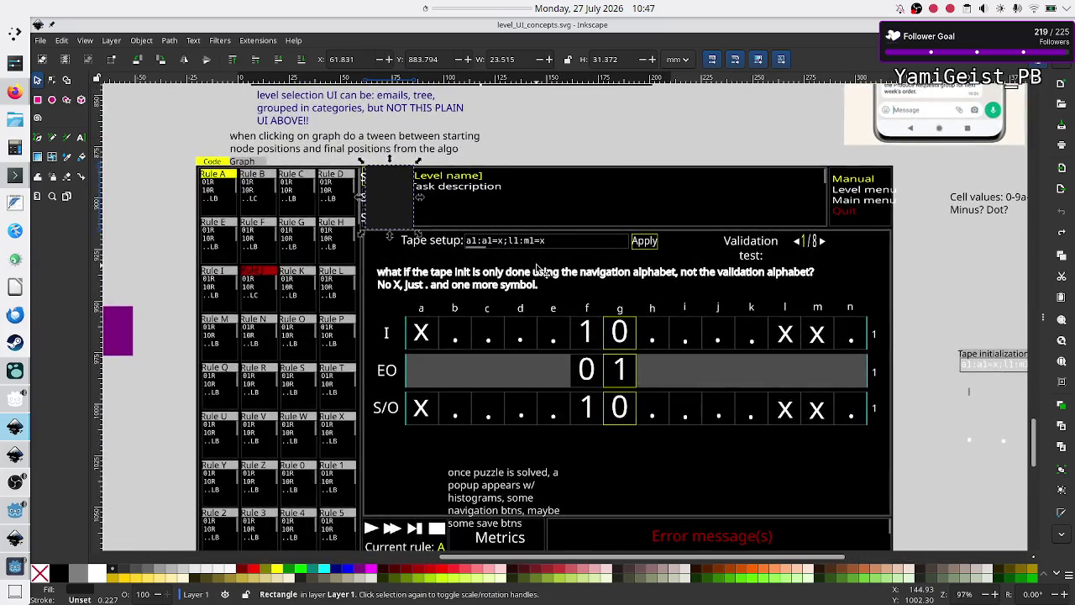
scroll(536, 267, up, 3)
scroll(536, 268, down, 5)
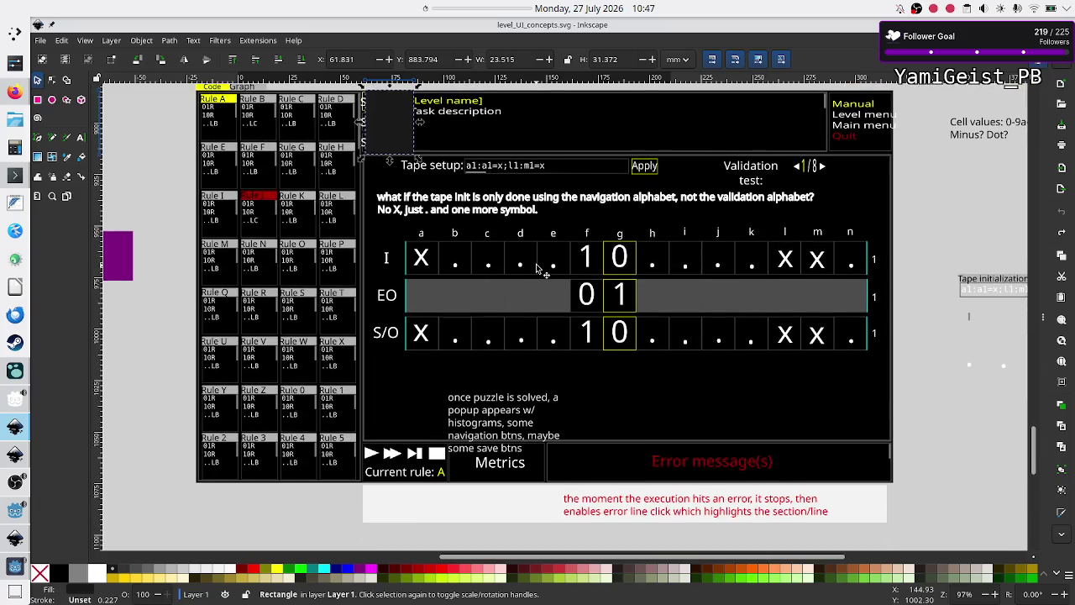
scroll(536, 267, up, 1)
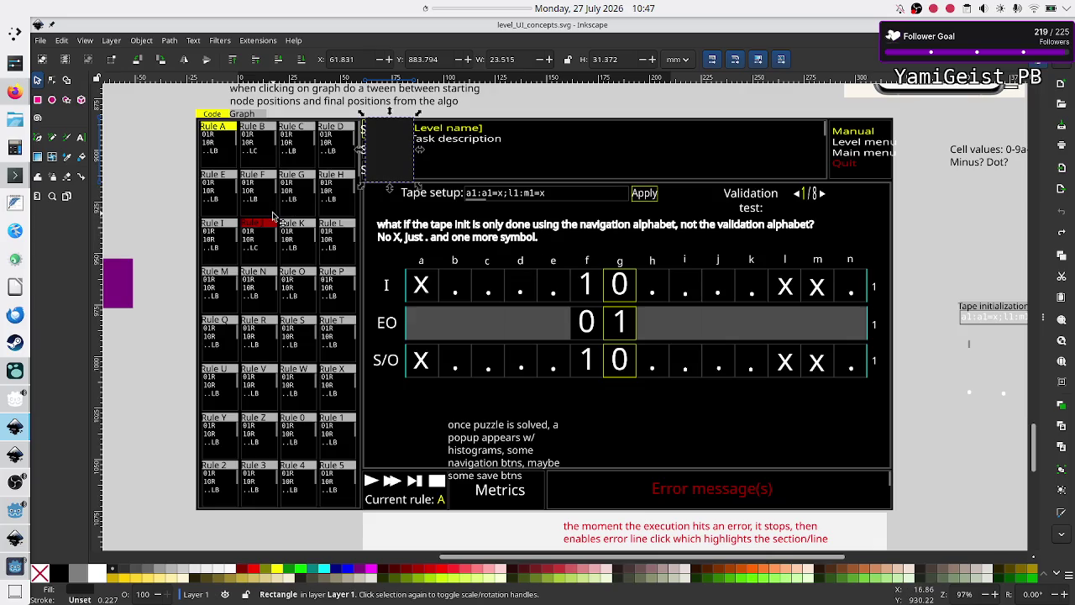
ctrl+scroll(273, 216, up, 3)
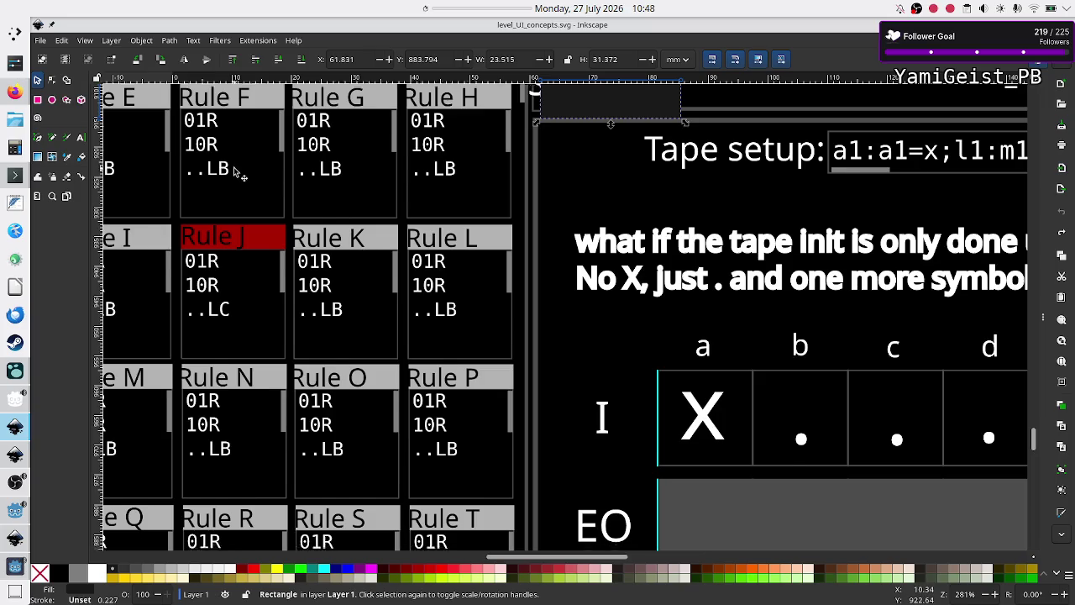
Scroll over Rule J's card in the mockup, then raise the Game 1 (DEBUG) window from the dock.
scroll(236, 173, down, 3)
scroll(235, 174, up, 2)
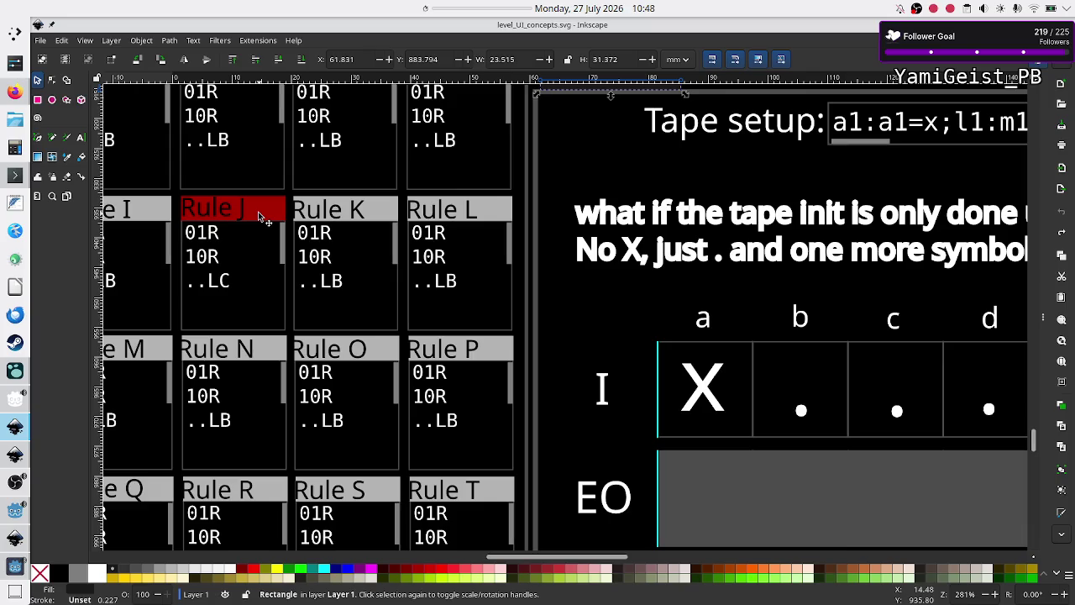
click(14, 563)
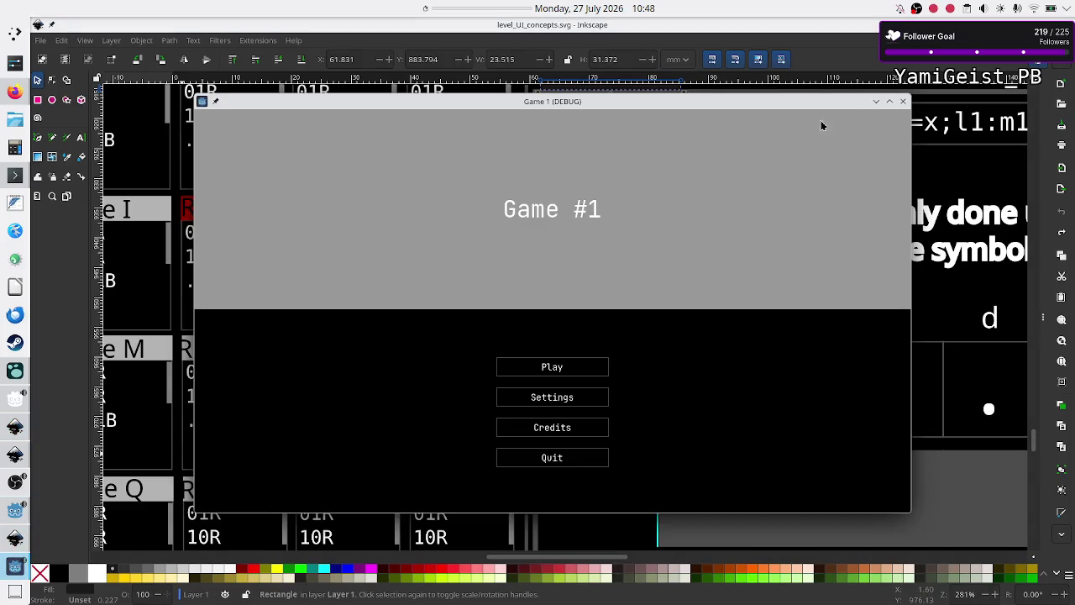
Close the old game window, run custom_scroll.tscn with F6, and drag its window beside the Inkscape mockup.
click(903, 101)
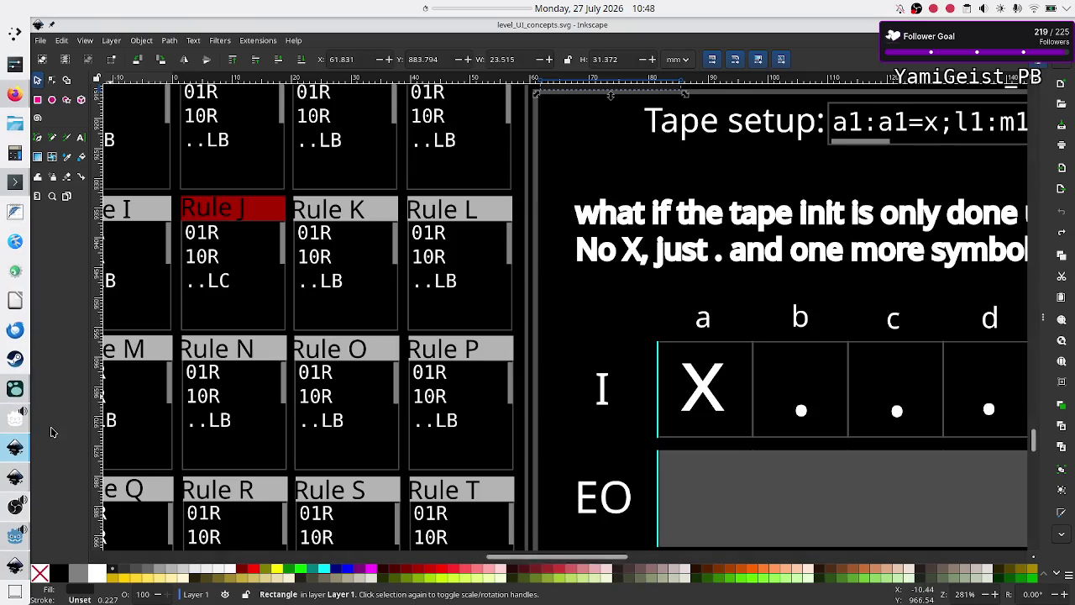
click(16, 534)
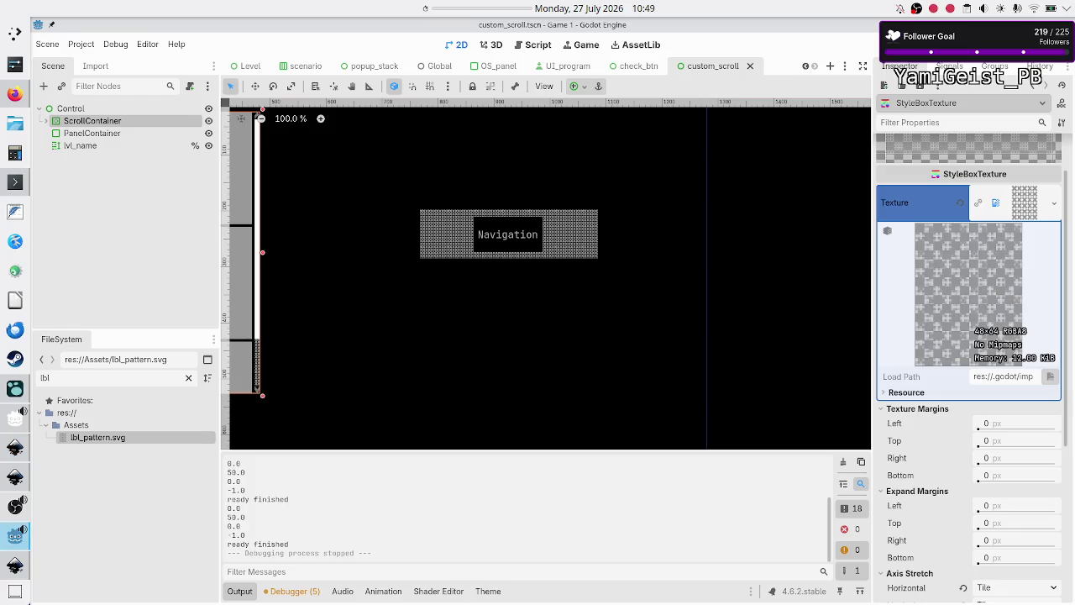
key(F6)
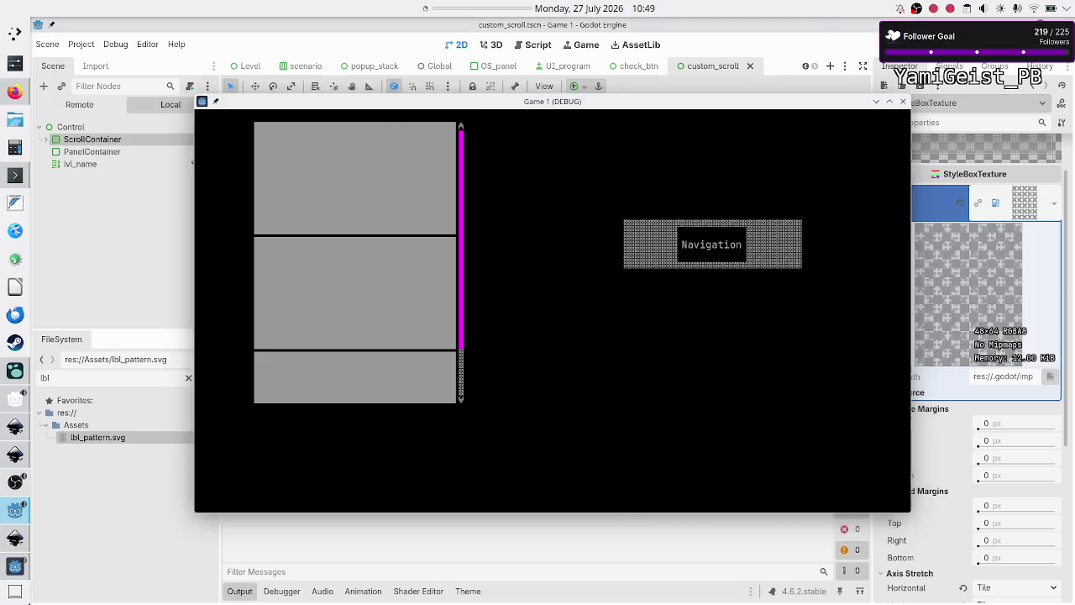
key(alt+Tab)
mouse_move(763, 103)
mouse_down()
mouse_move(837, 246)
mouse_move(470, 173)
mouse_up()
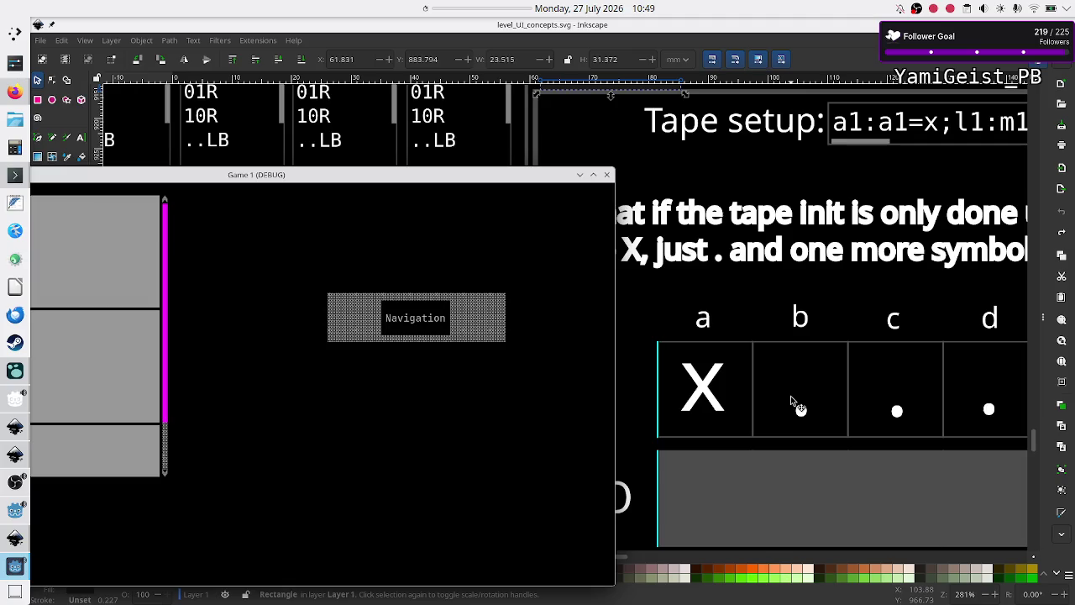
scroll(787, 317, up, 5)
scroll(788, 320, down, 2)
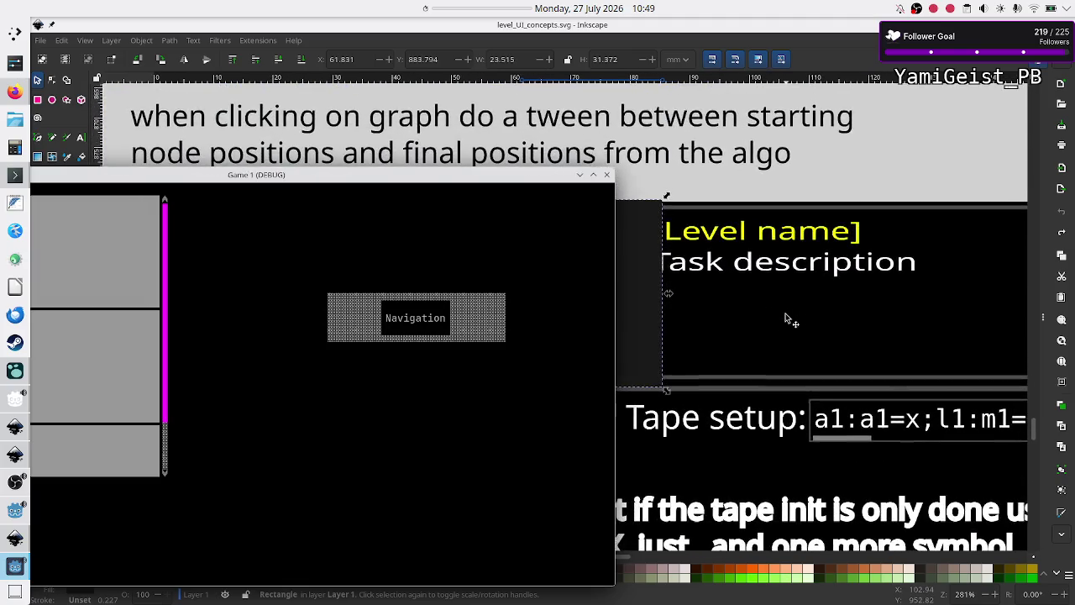
scroll(790, 321, right, 4)
scroll(789, 319, left, 4)
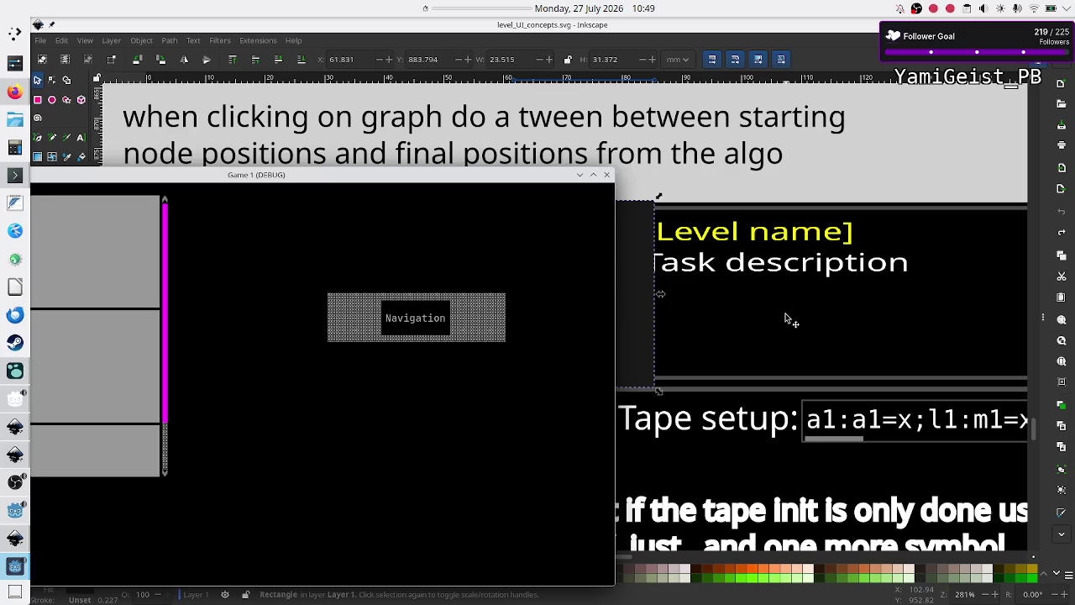
scroll(785, 318, right, 10)
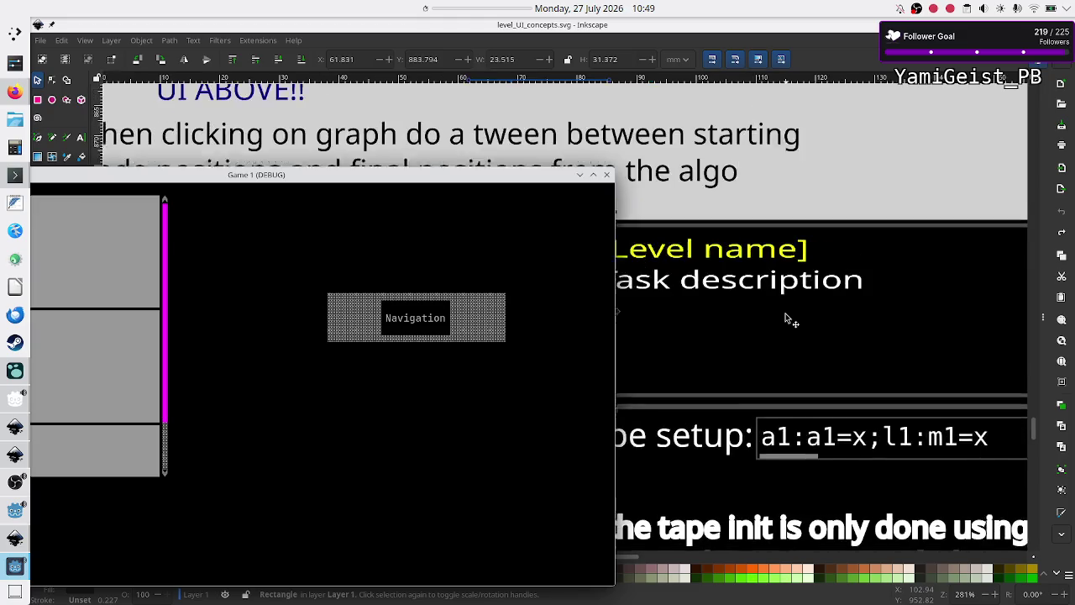
scroll(785, 318, right, 2)
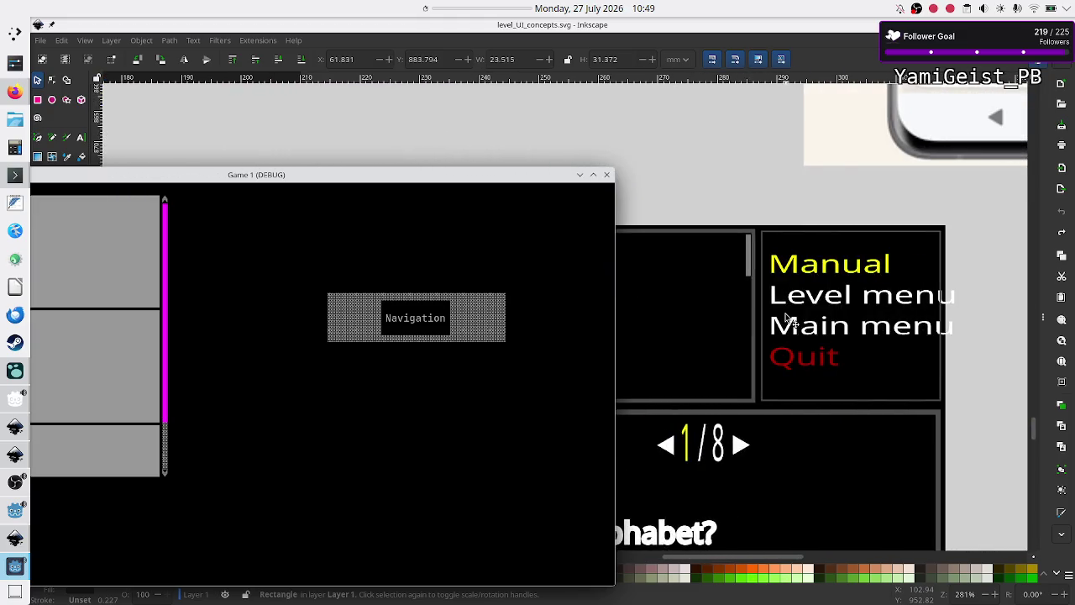
scroll(786, 317, left, 10)
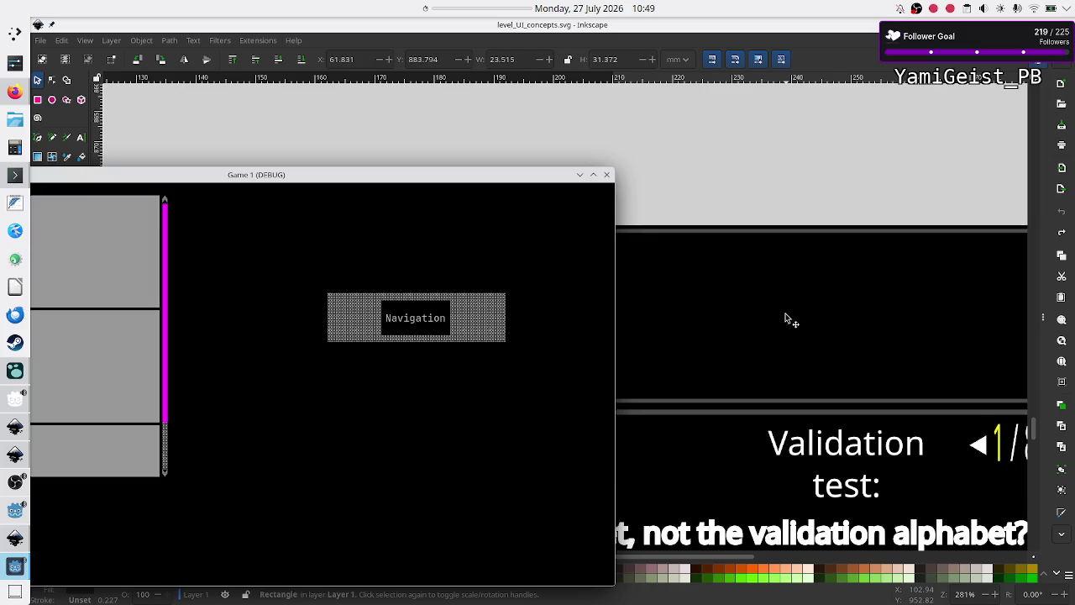
scroll(786, 317, down, 8)
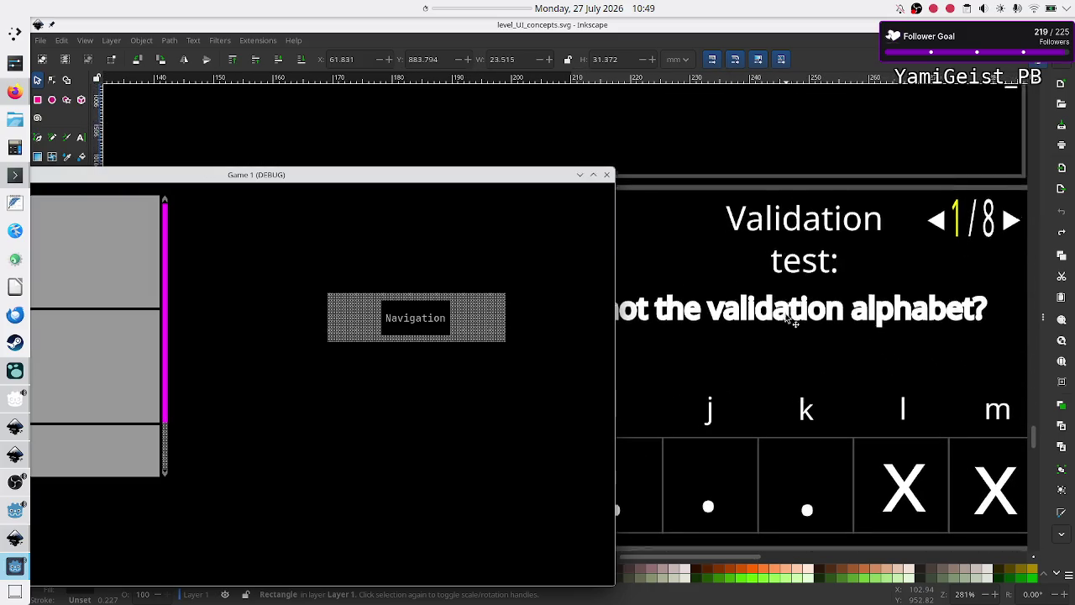
scroll(786, 317, right, 6)
scroll(785, 318, up, 3)
scroll(785, 318, left, 3)
scroll(786, 318, down, 3)
scroll(785, 318, left, 7)
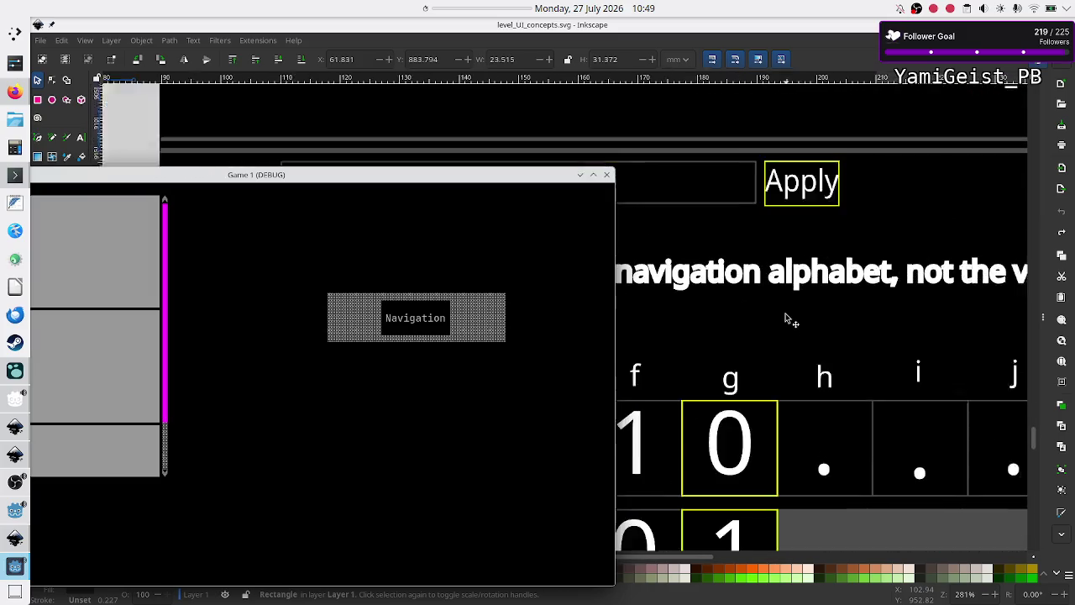
scroll(785, 317, up, 3)
scroll(785, 318, right, 6)
scroll(786, 318, left, 12)
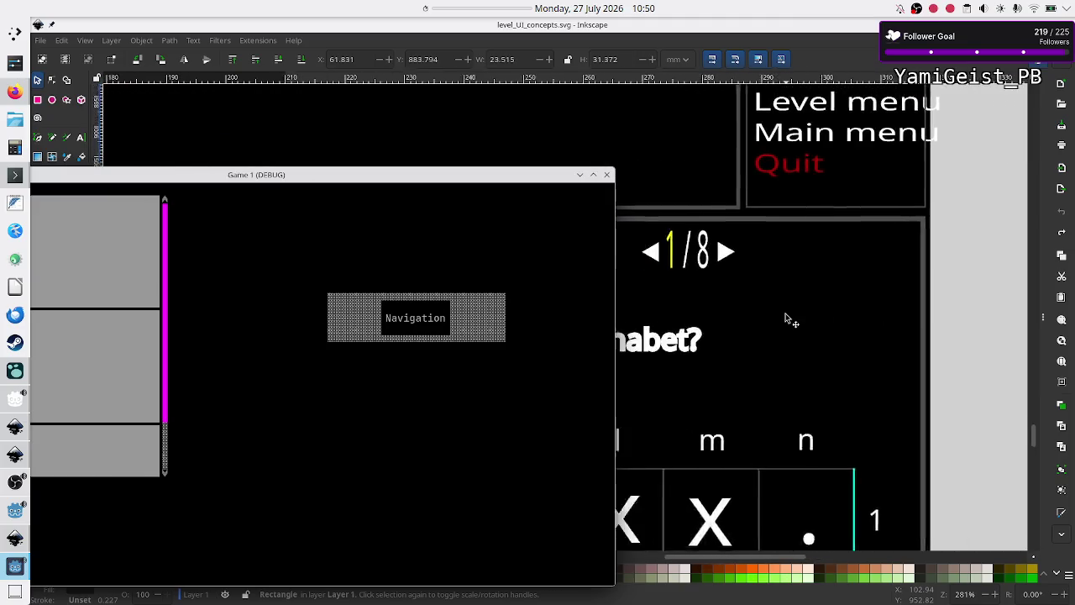
scroll(786, 317, down, 3)
scroll(786, 317, down, 4)
scroll(786, 318, up, 4)
scroll(785, 317, right, 2)
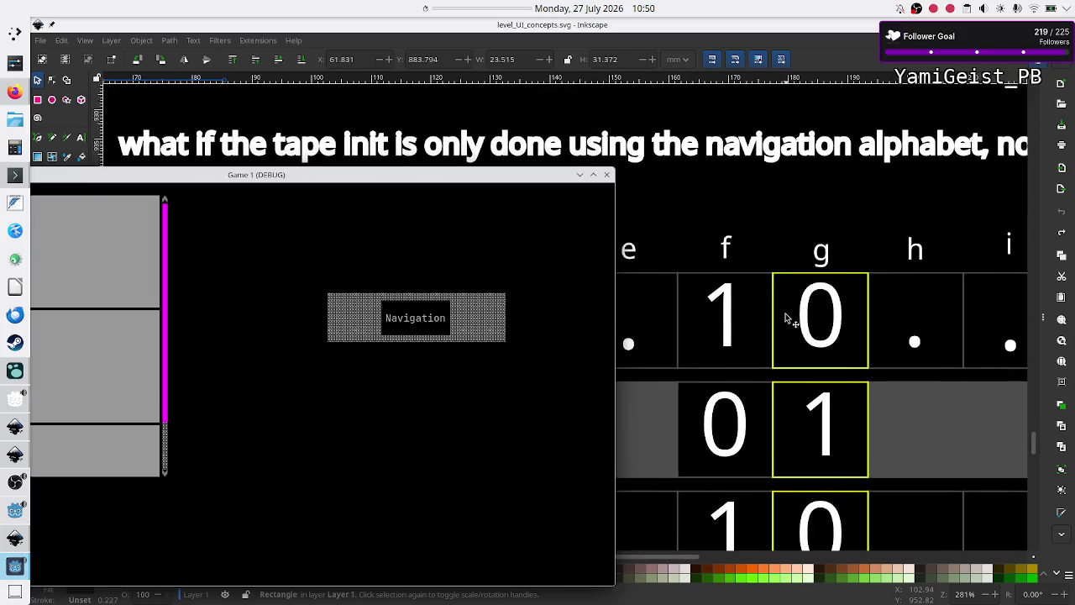
click(15, 91)
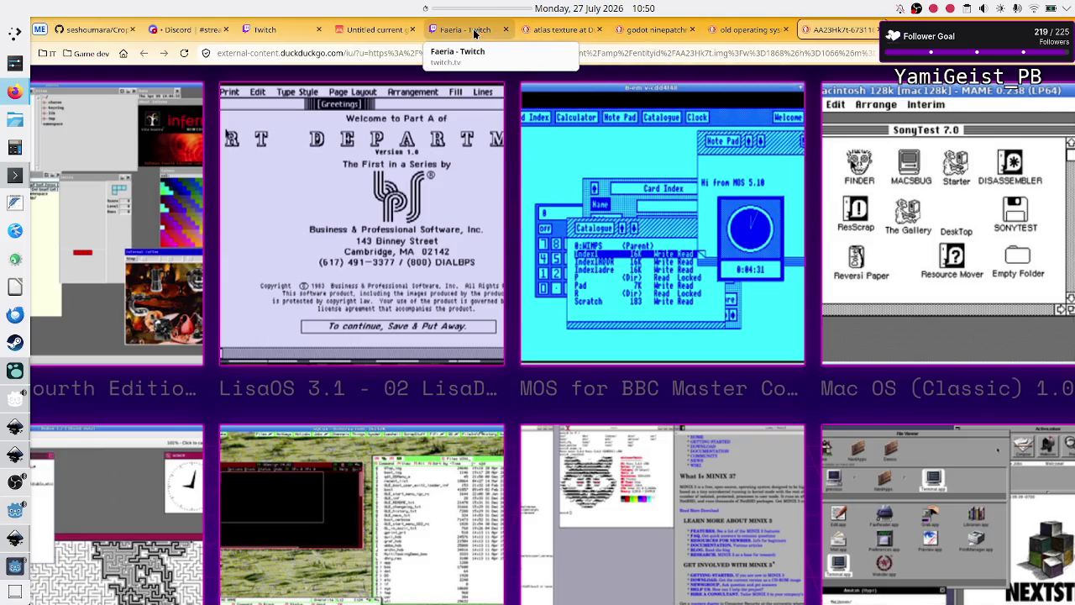
Run the itch.io web build into the Navigation level's Test program, with the Godot debug window beside it.
click(374, 30)
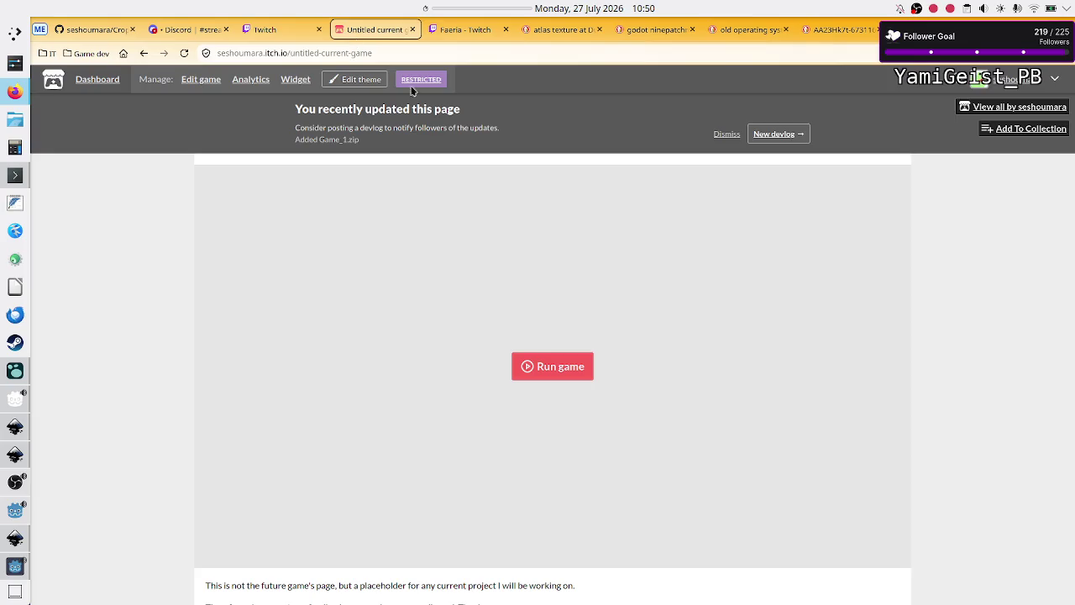
click(524, 372)
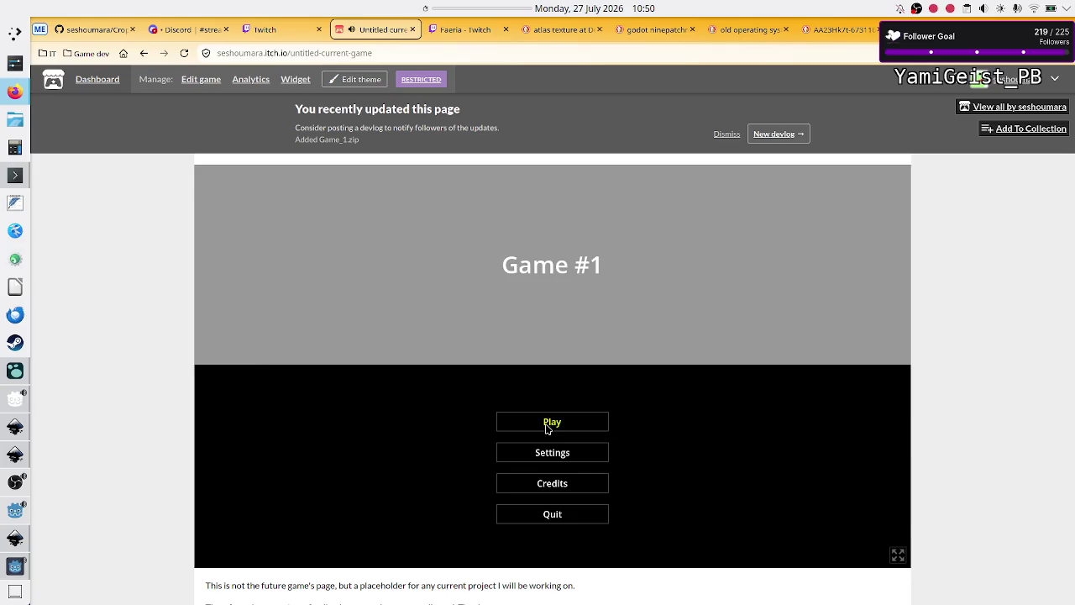
click(548, 425)
click(624, 198)
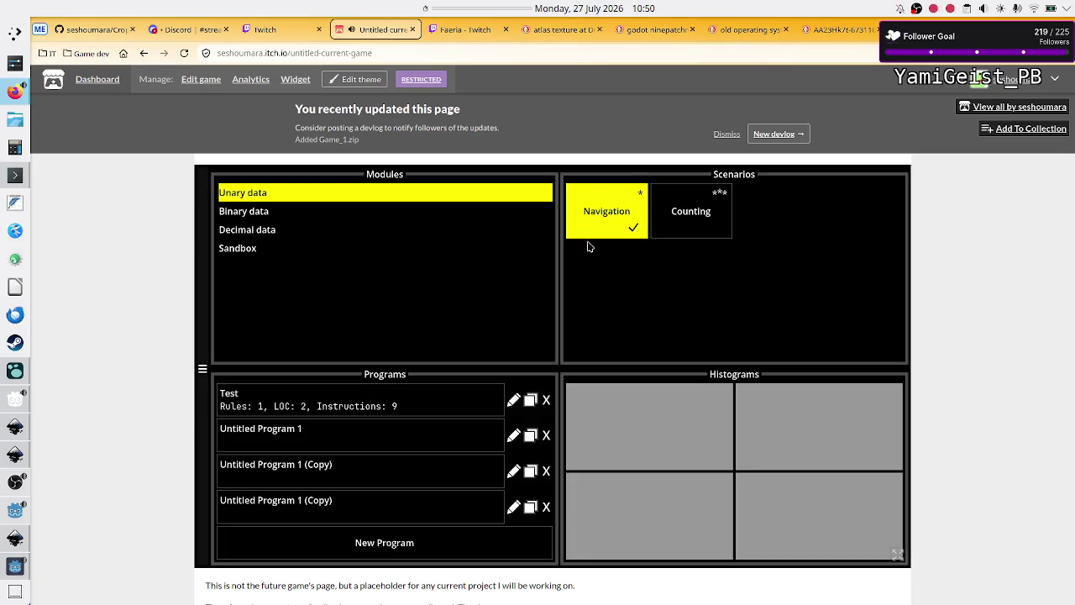
click(454, 398)
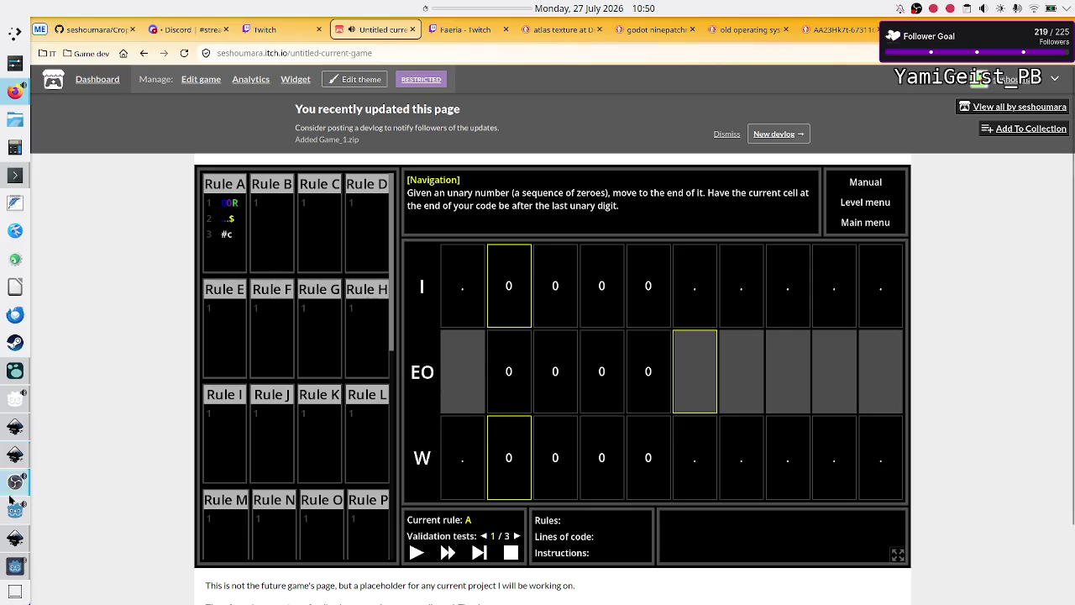
click(15, 567)
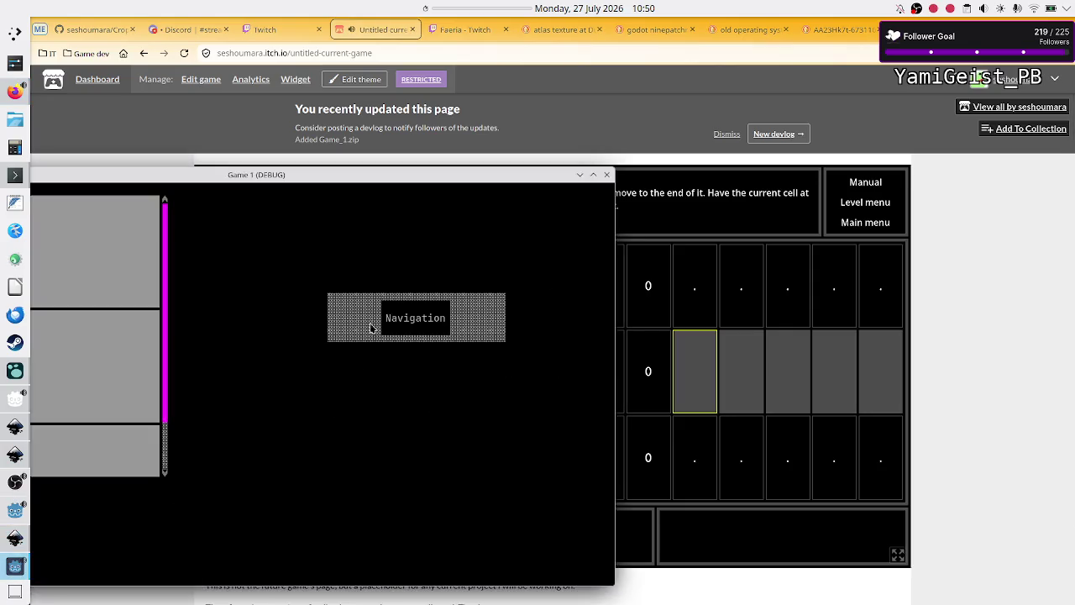
mouse_move(415, 181)
mouse_down()
mouse_move(523, 288)
mouse_move(550, 291)
mouse_move(557, 383)
mouse_up()
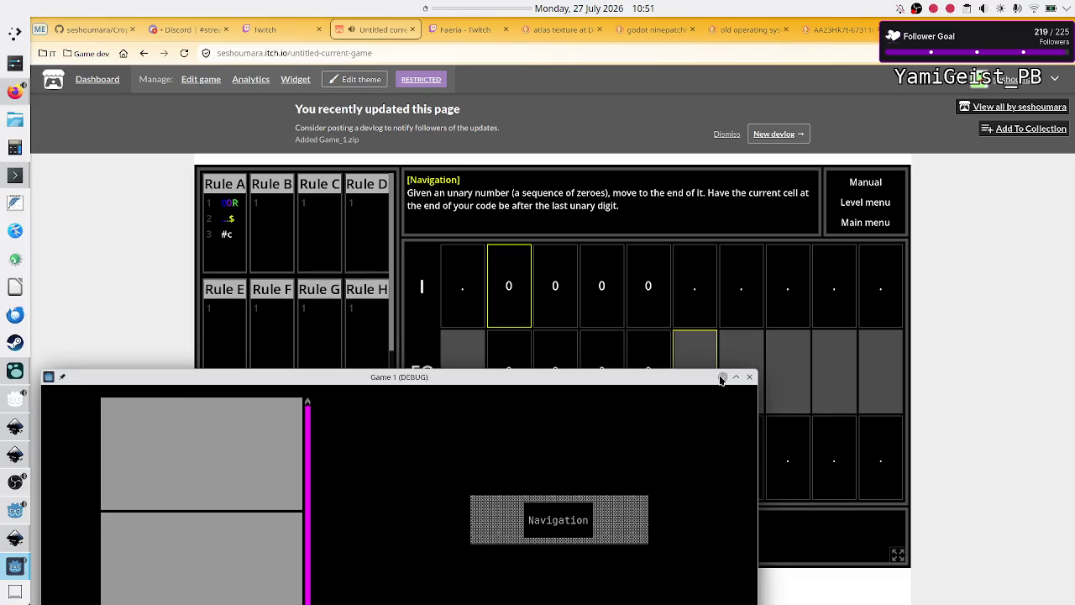
Move the running game's Navigation test window to the bottom-left corner of the screen.
click(722, 377)
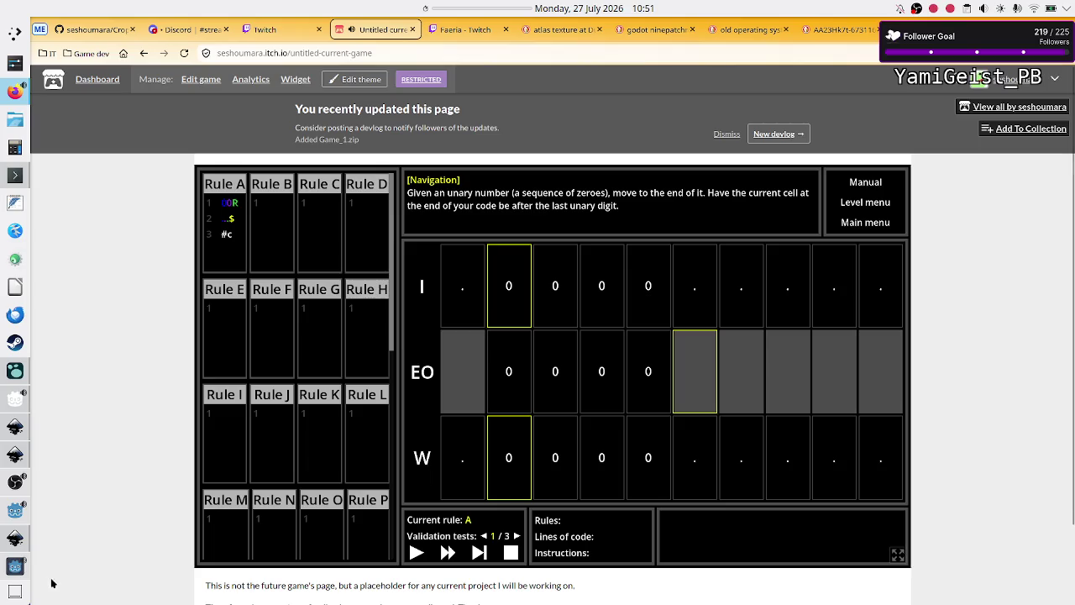
click(13, 573)
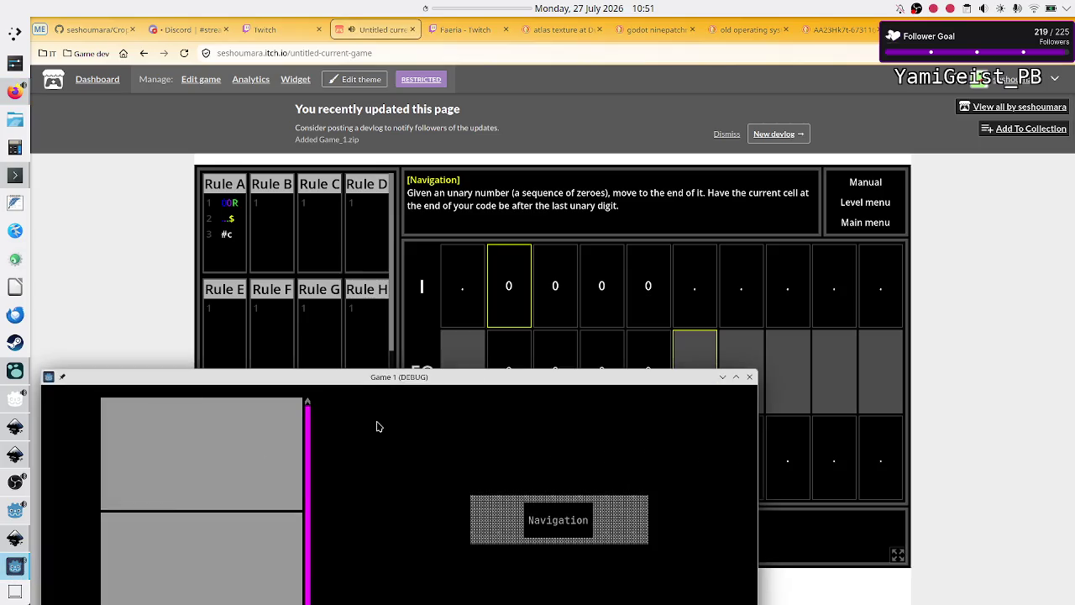
mouse_move(431, 384)
mouse_down()
mouse_move(177, 438)
mouse_move(34, 432)
mouse_move(51, 431)
mouse_up()
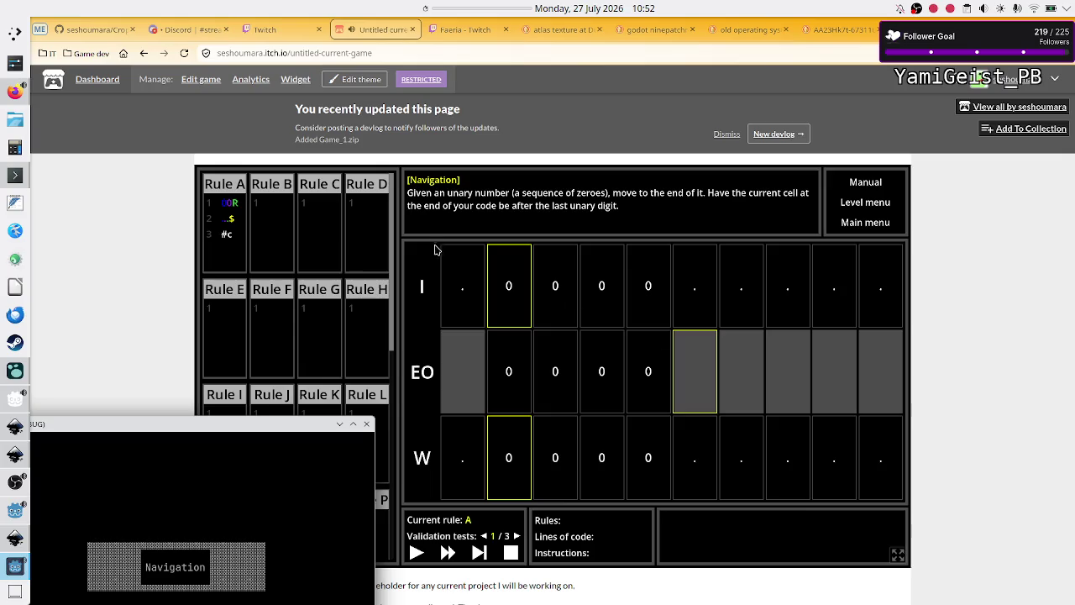
Make the Navigation label's normal background colour fully transparent (alpha 0).
click(16, 510)
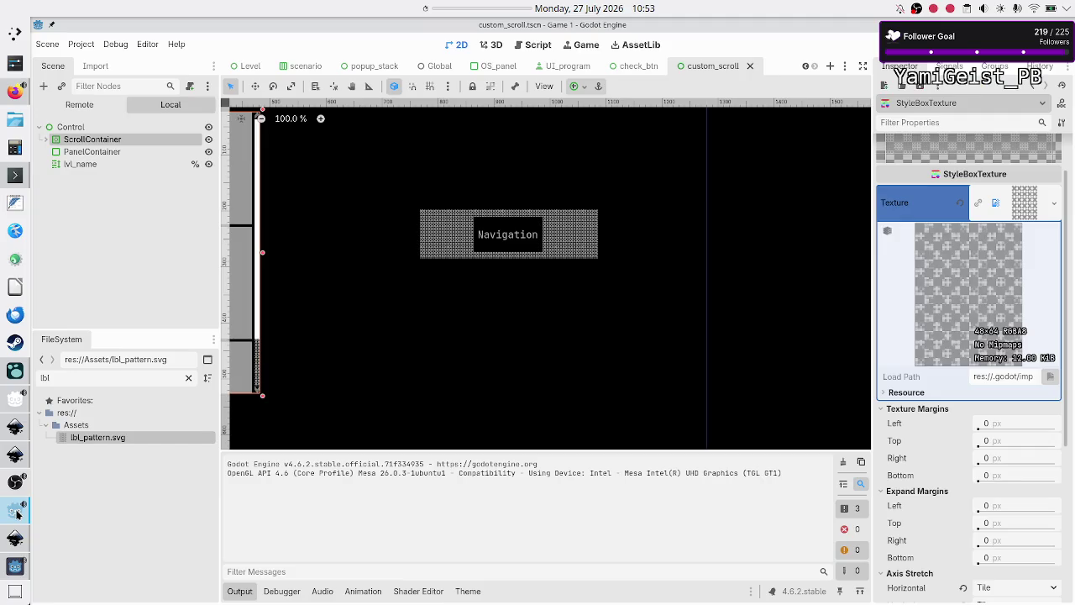
click(522, 240)
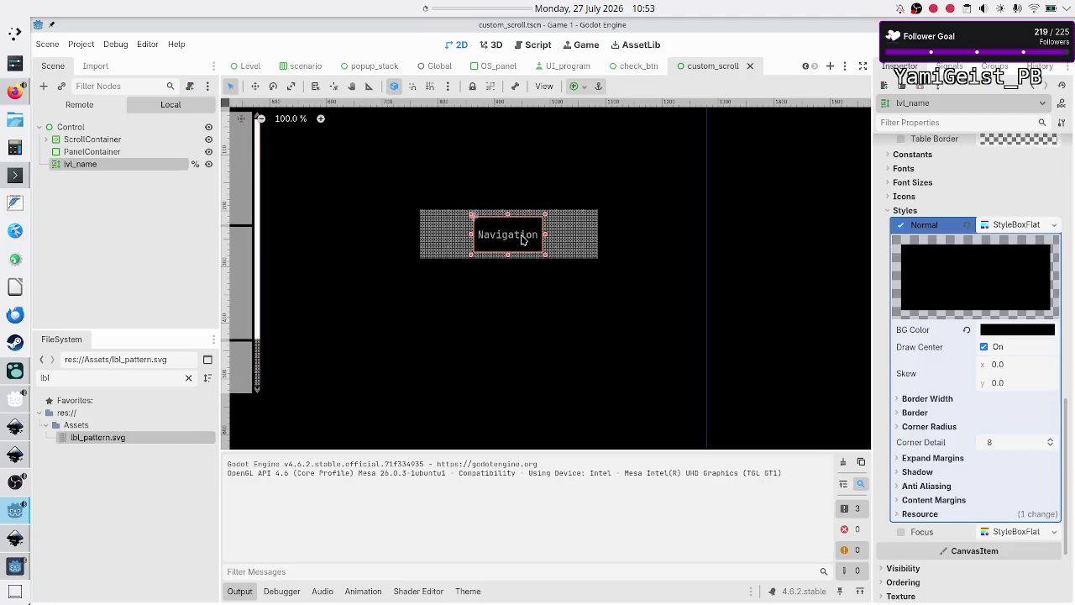
click(1006, 332)
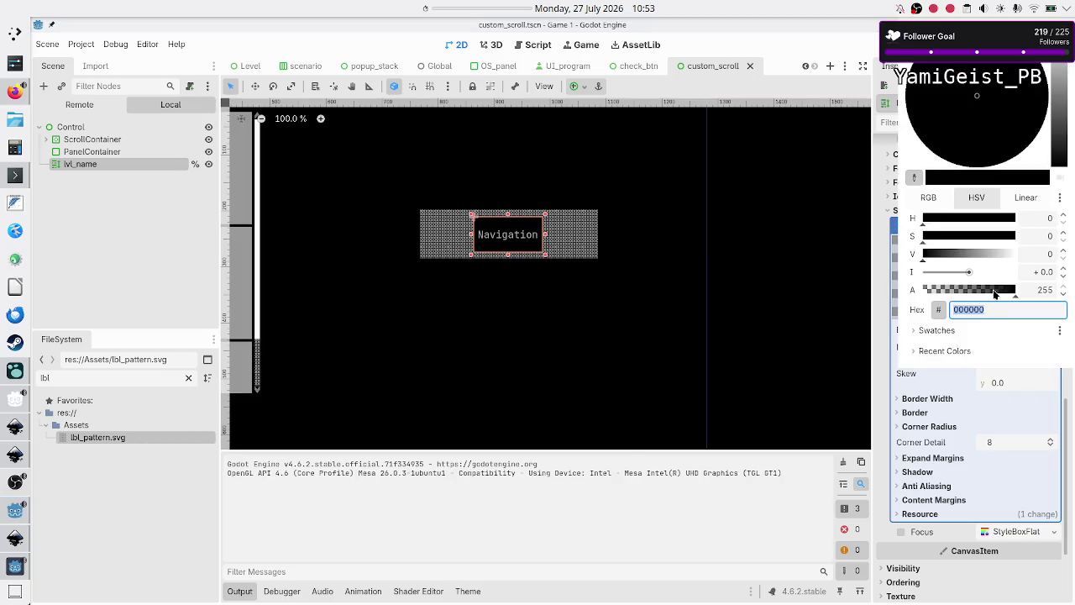
drag(995, 294, 908, 296)
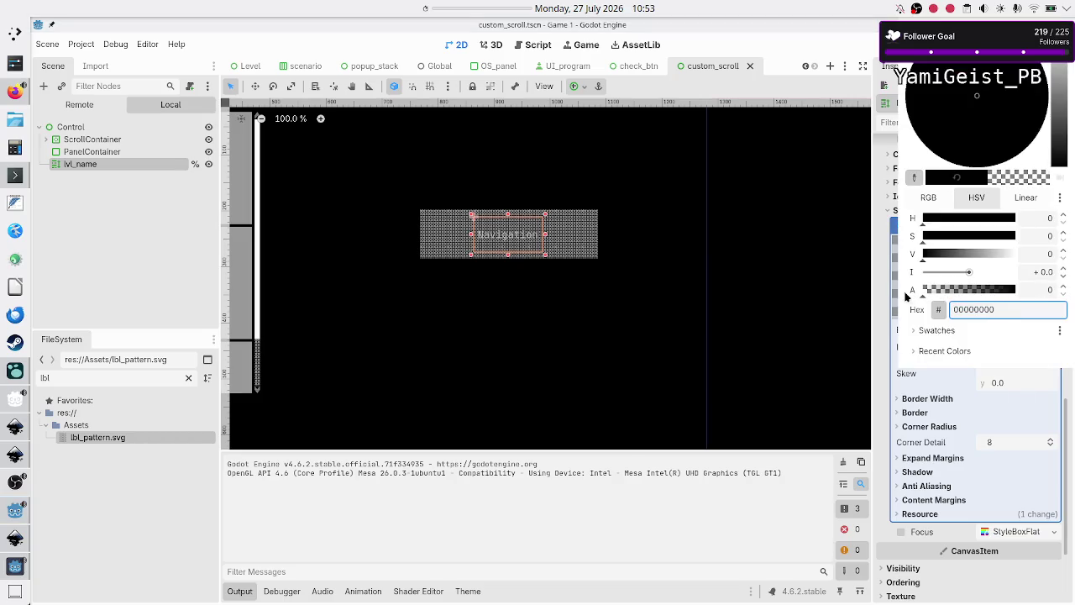
click(899, 375)
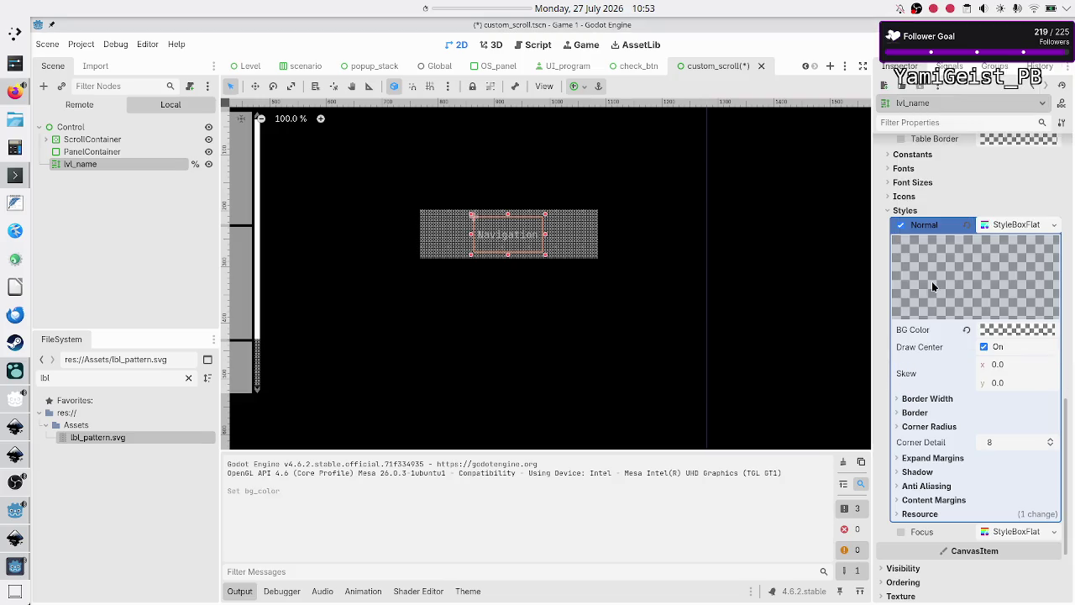
Set the label's Default Color theme override to black (000000).
scroll(952, 209, up, 5)
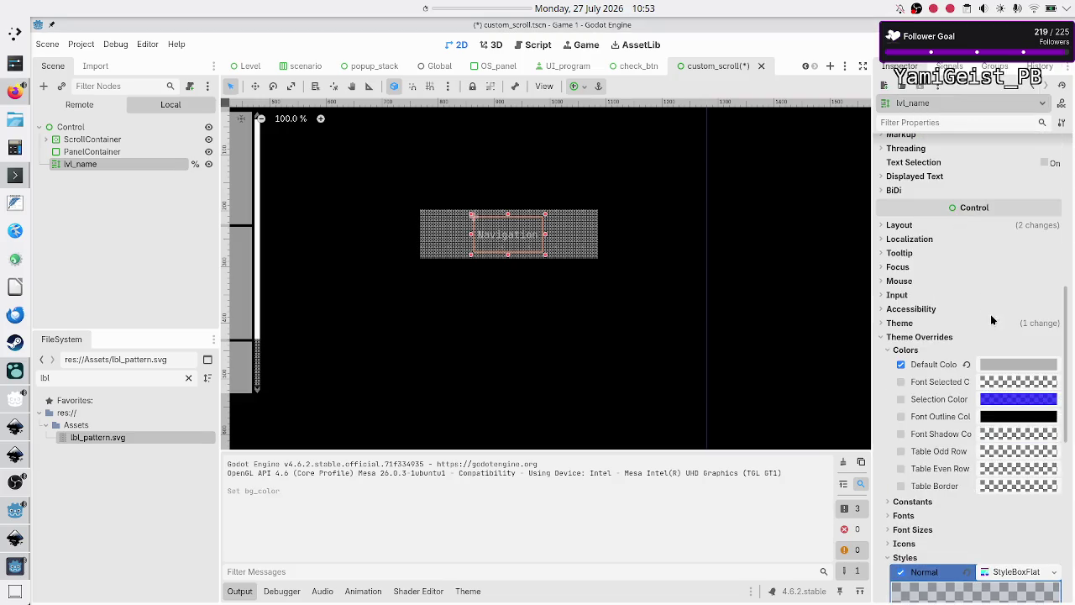
click(994, 365)
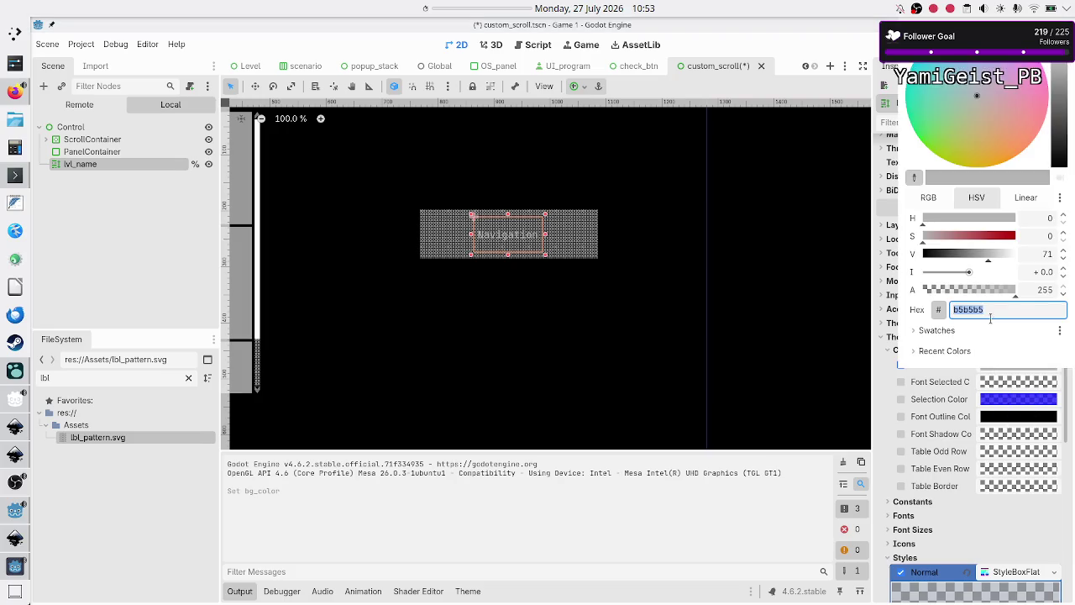
drag(1058, 132, 1058, 206)
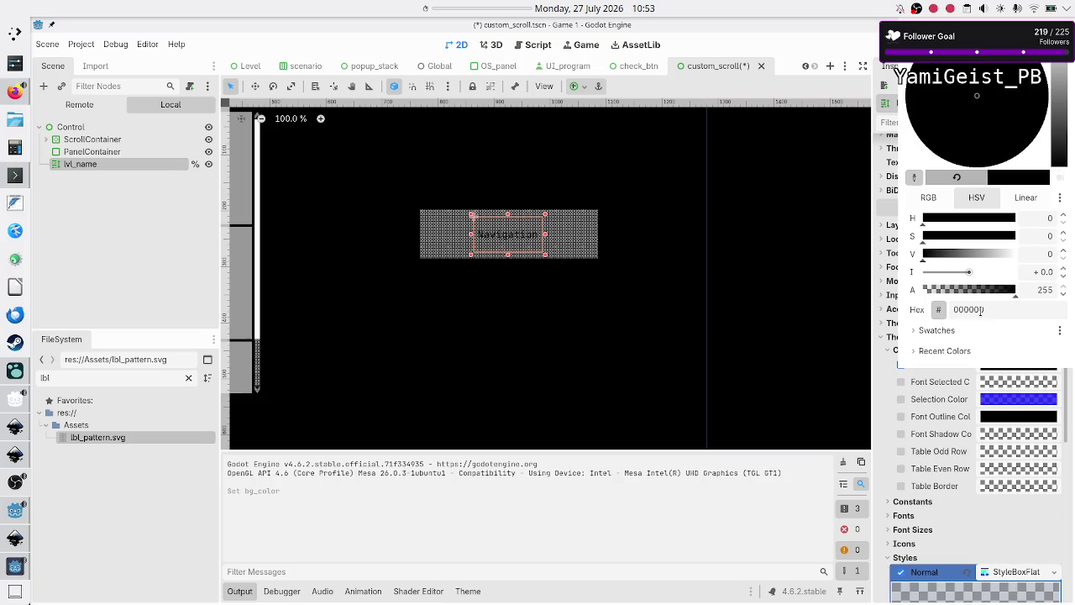
click(979, 310)
key(Escape)
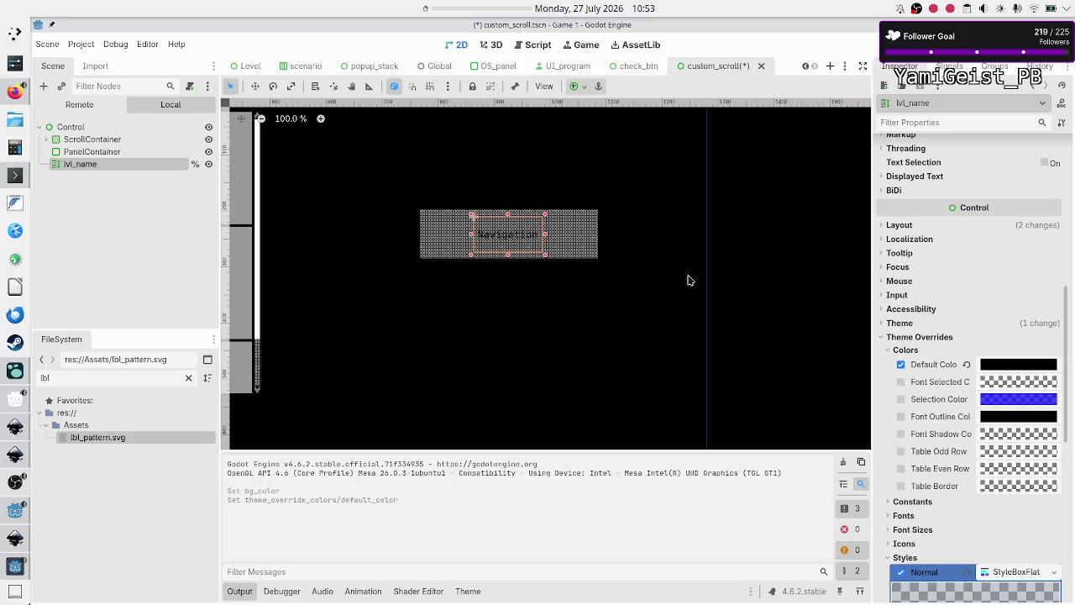
Select the root Control node and return to the itch.io page in Firefox.
click(539, 324)
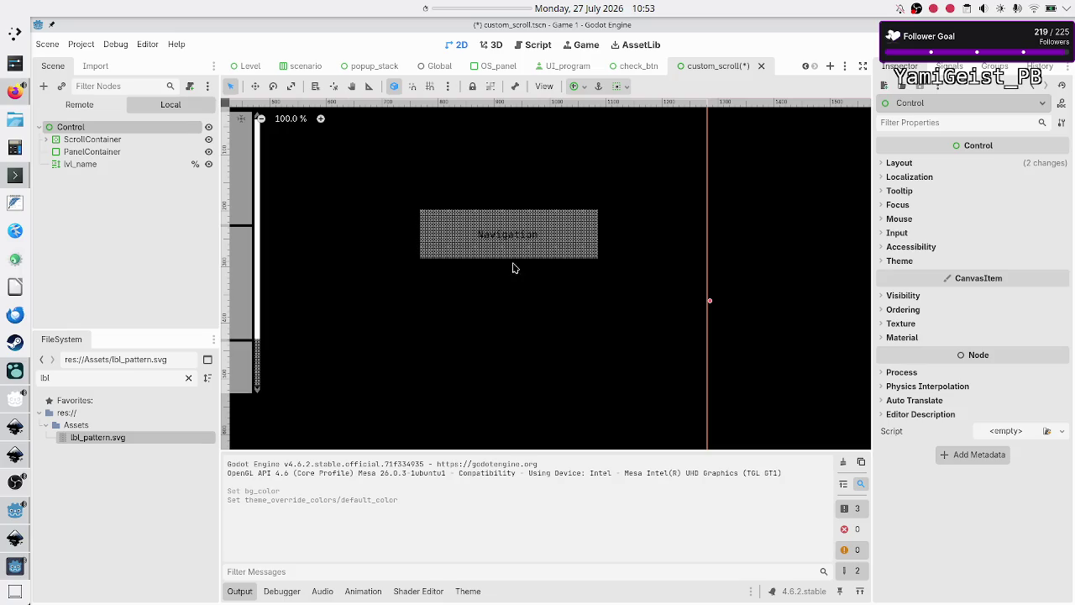
scroll(514, 267, up, 2)
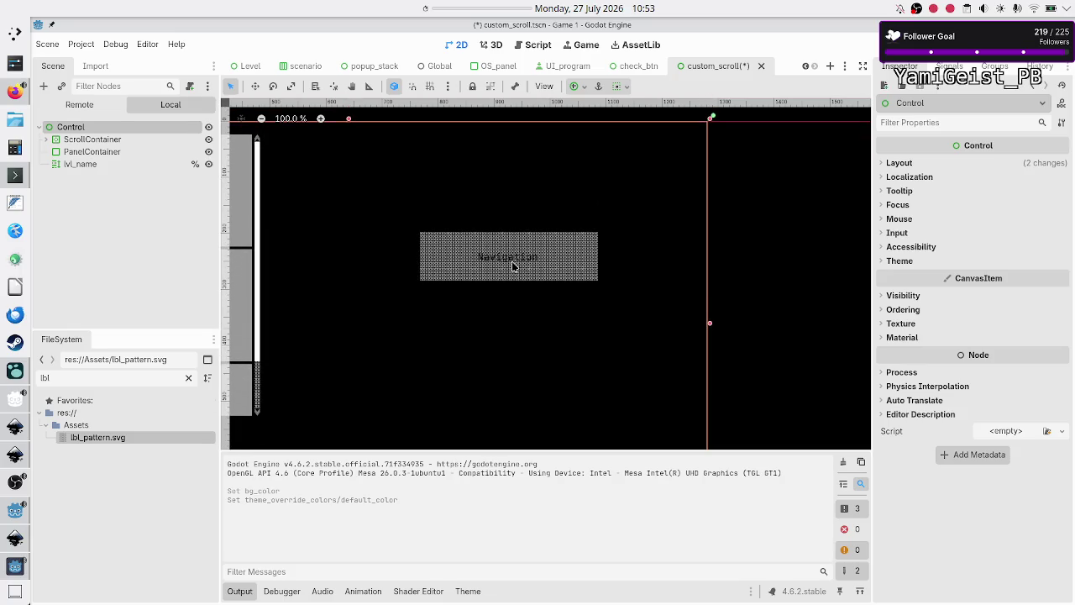
scroll(514, 266, up, 5)
scroll(514, 266, down, 3)
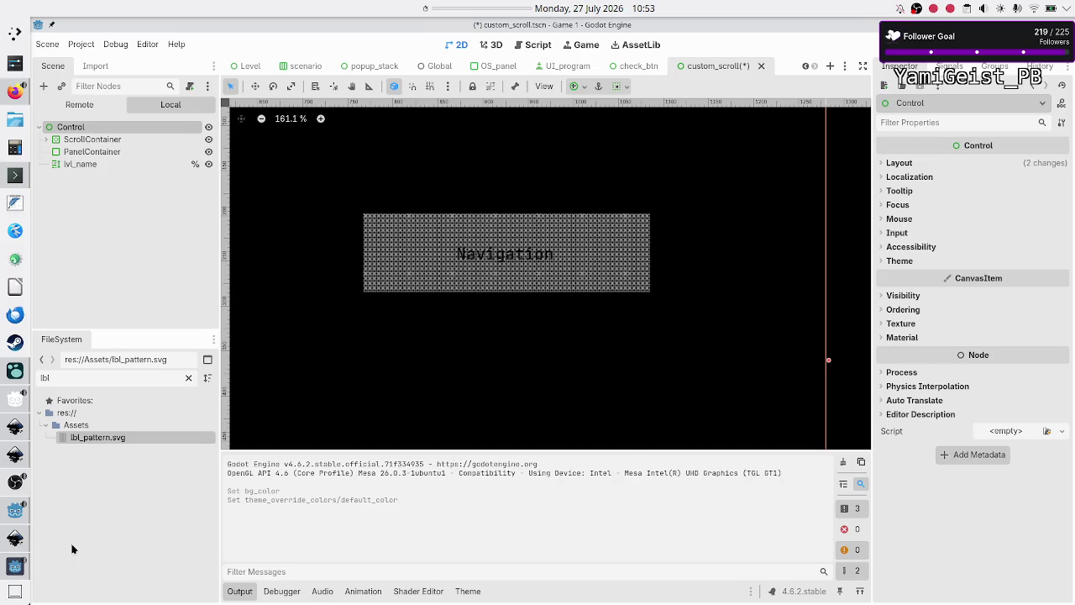
mouse_move(15, 571)
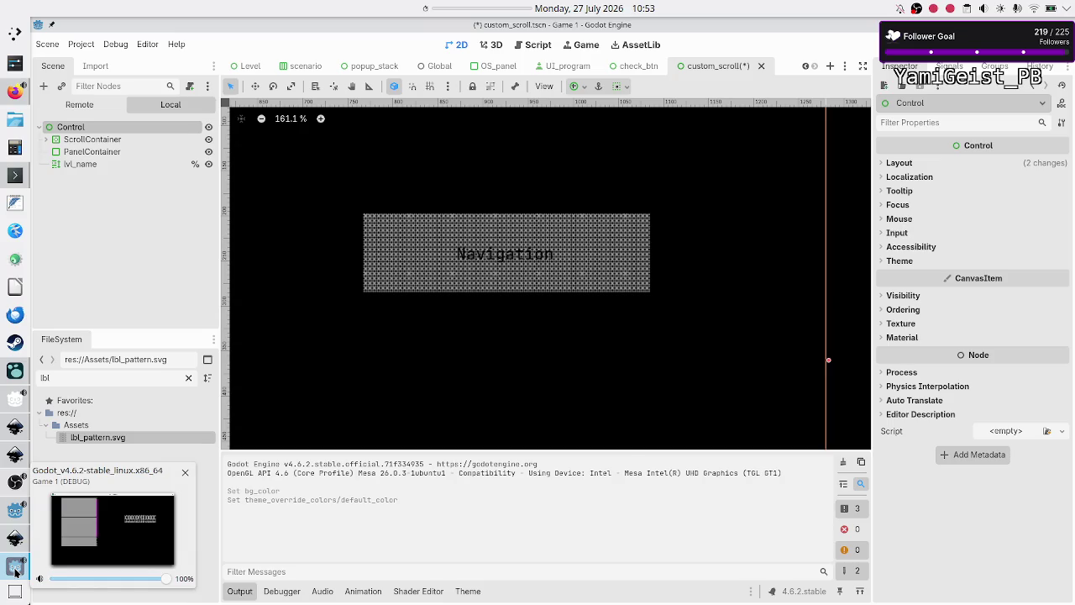
mouse_move(5, 456)
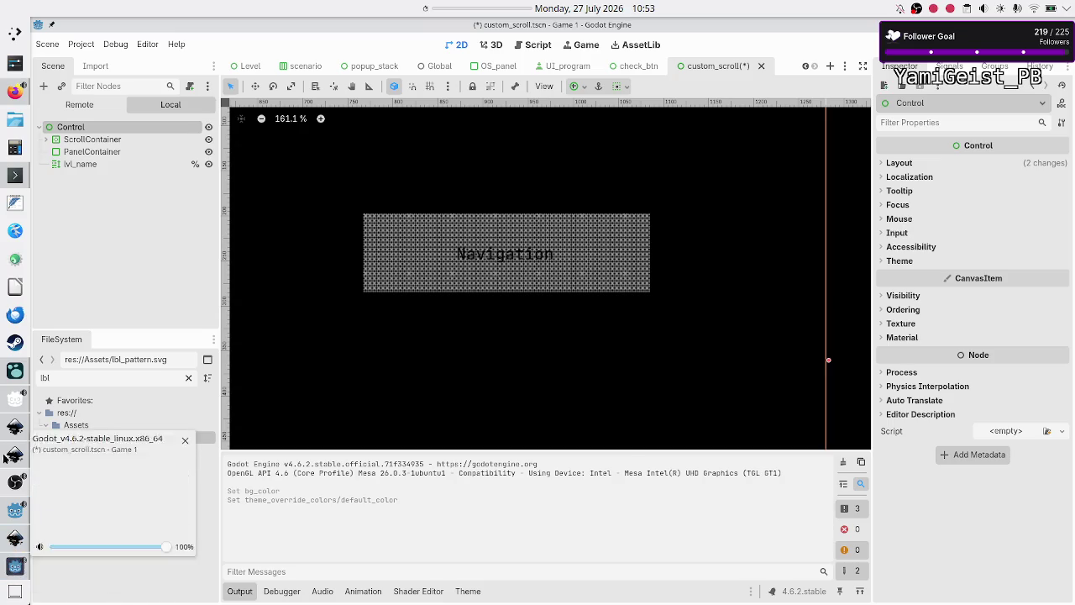
click(11, 96)
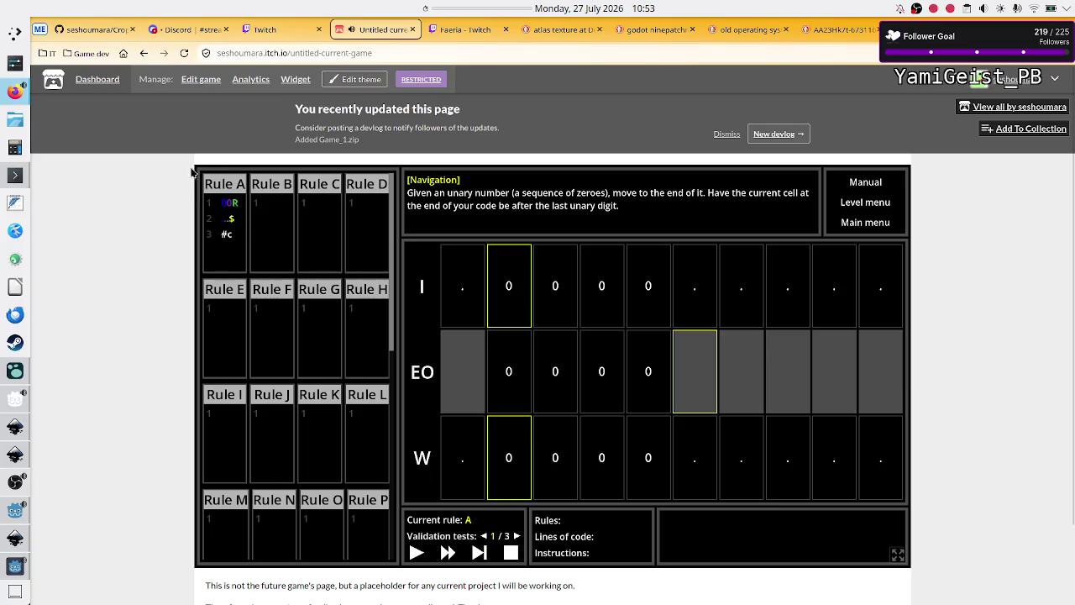
Check the Navigation label in the running game, then hide it and return to Godot.
click(16, 569)
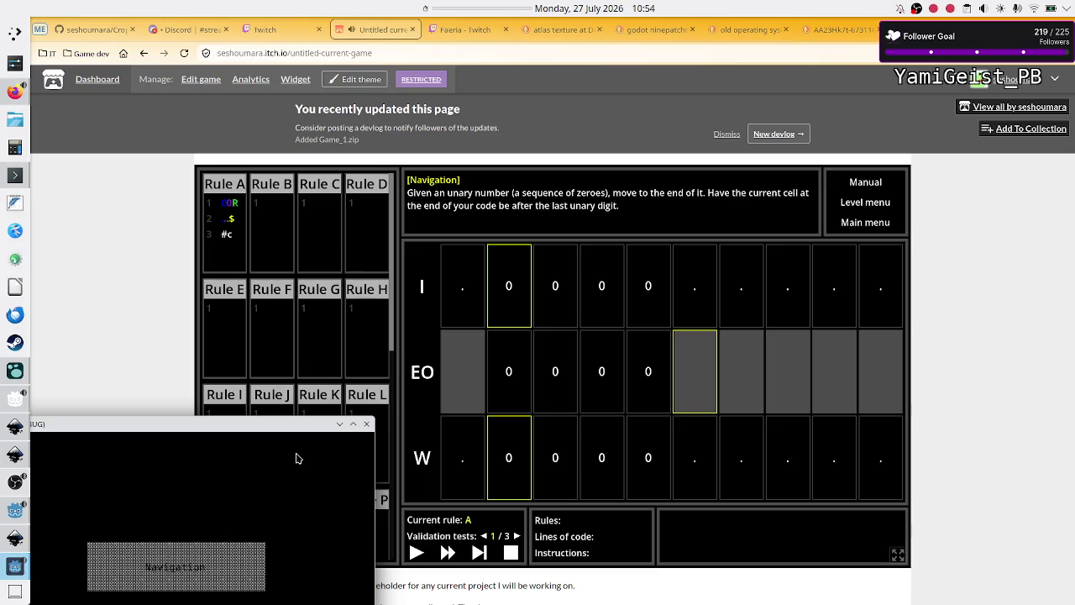
click(8, 573)
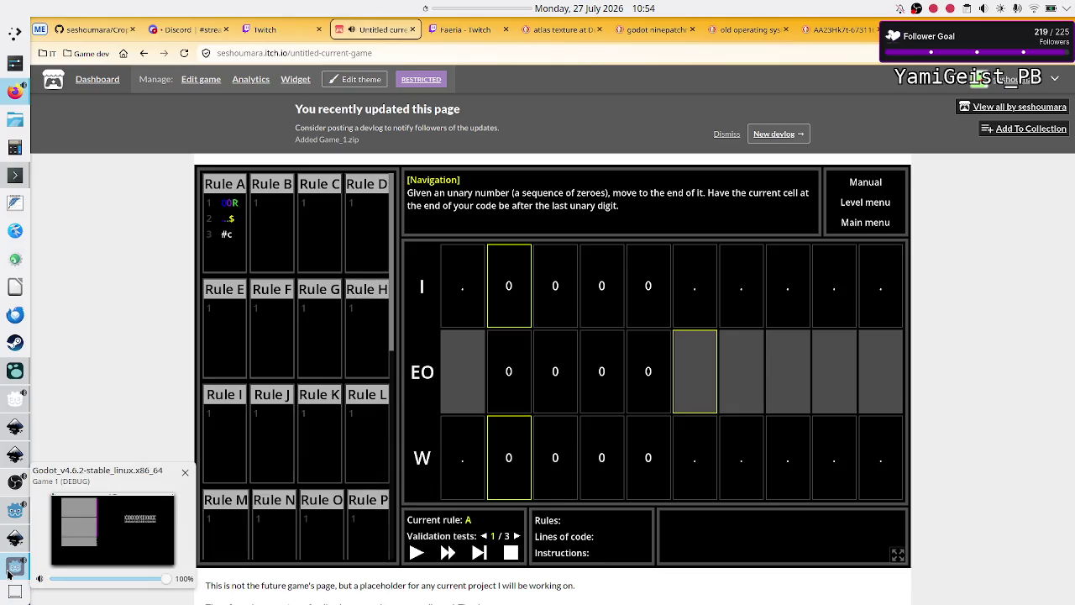
click(12, 512)
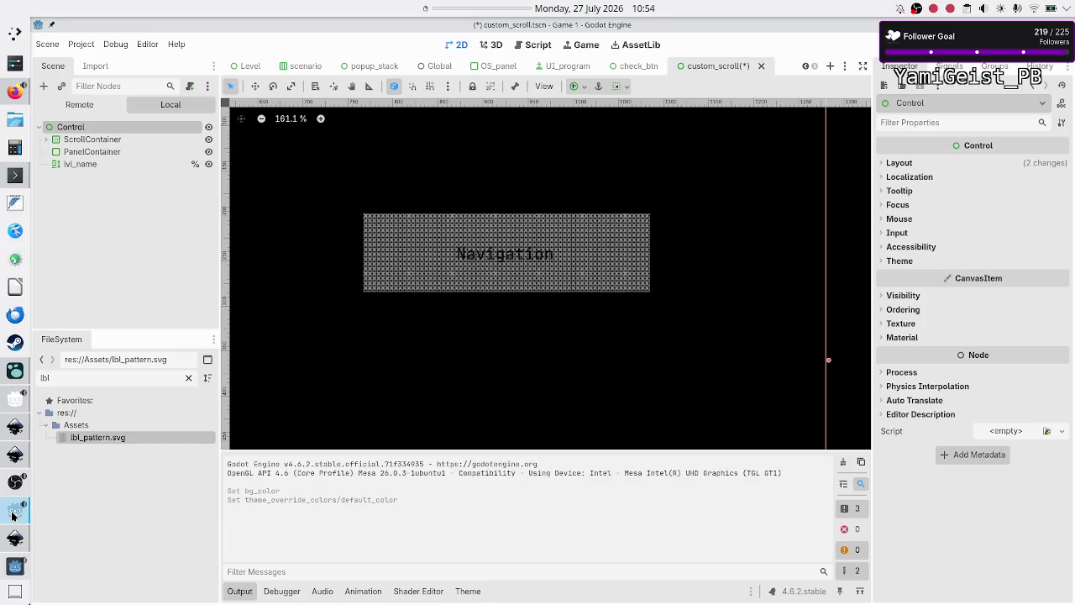
Try a grey default text colour on the Navigation label, then settle back on black.
click(533, 249)
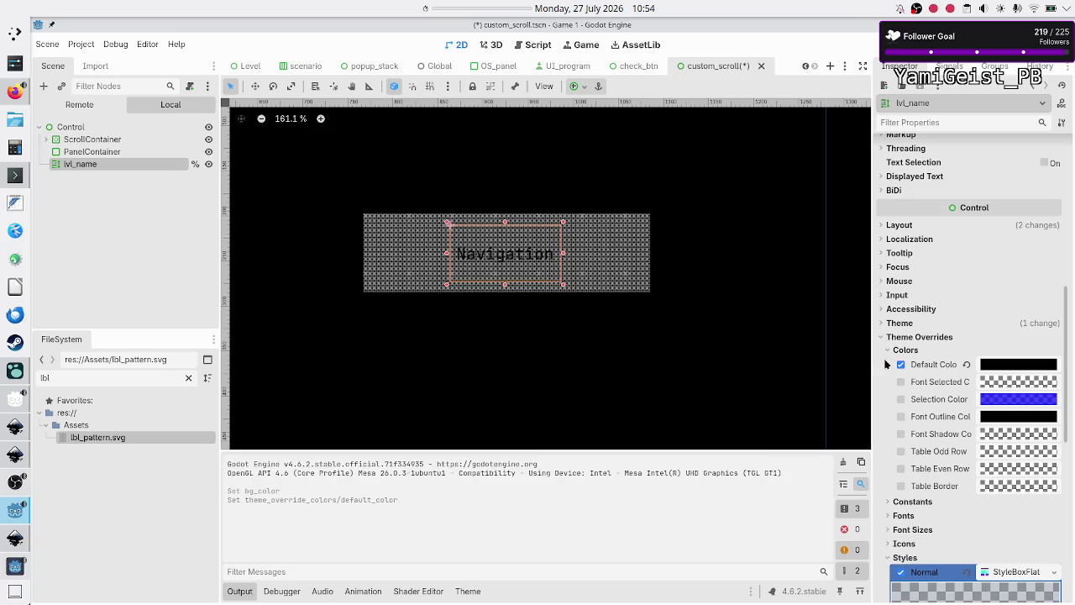
click(1020, 364)
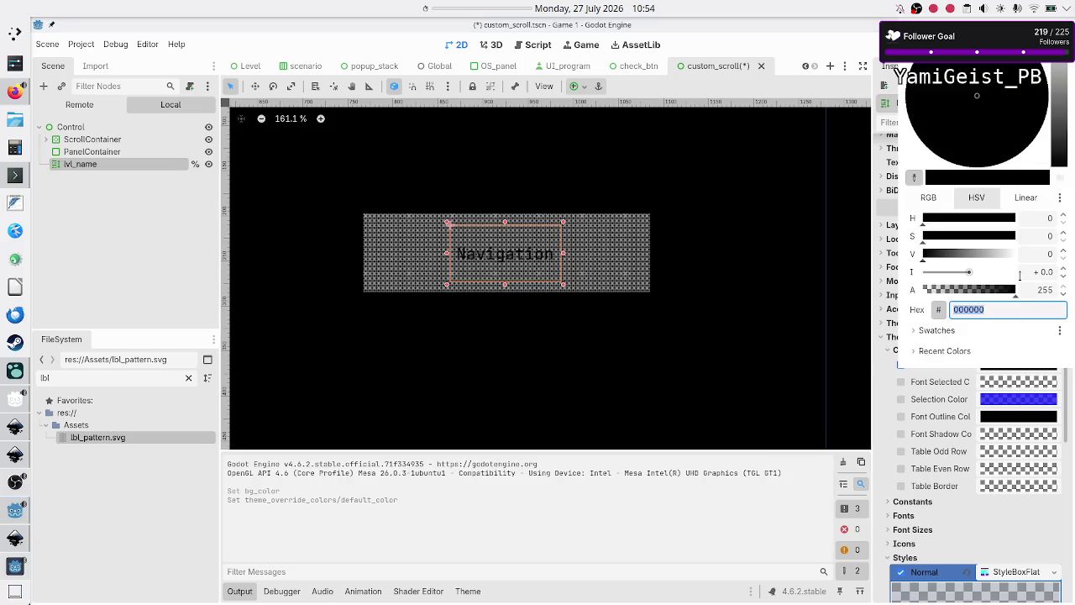
drag(1063, 116, 1057, 77)
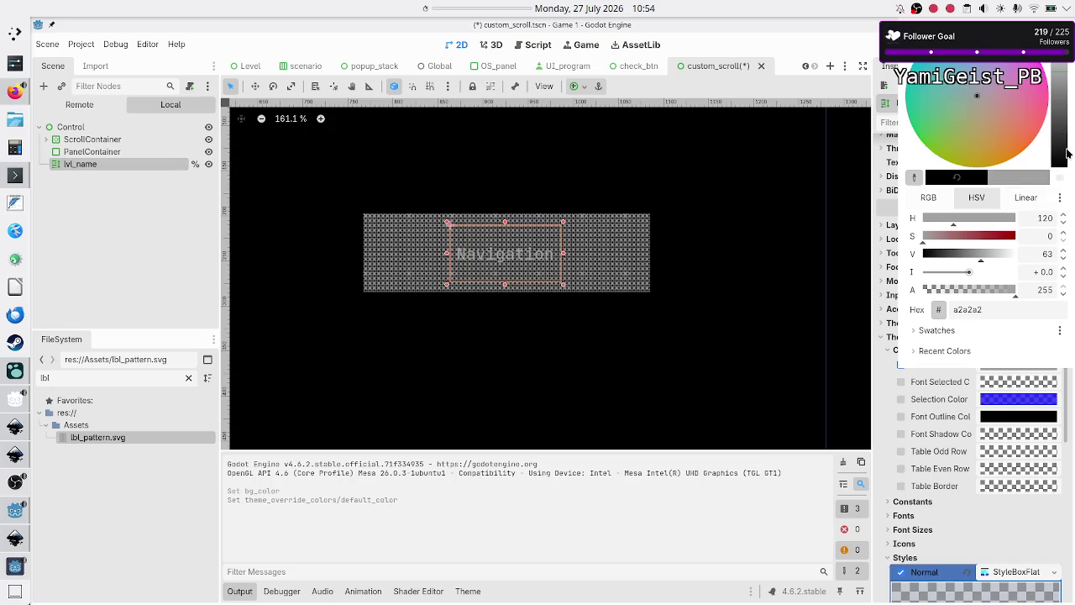
drag(1069, 155, 1069, 185)
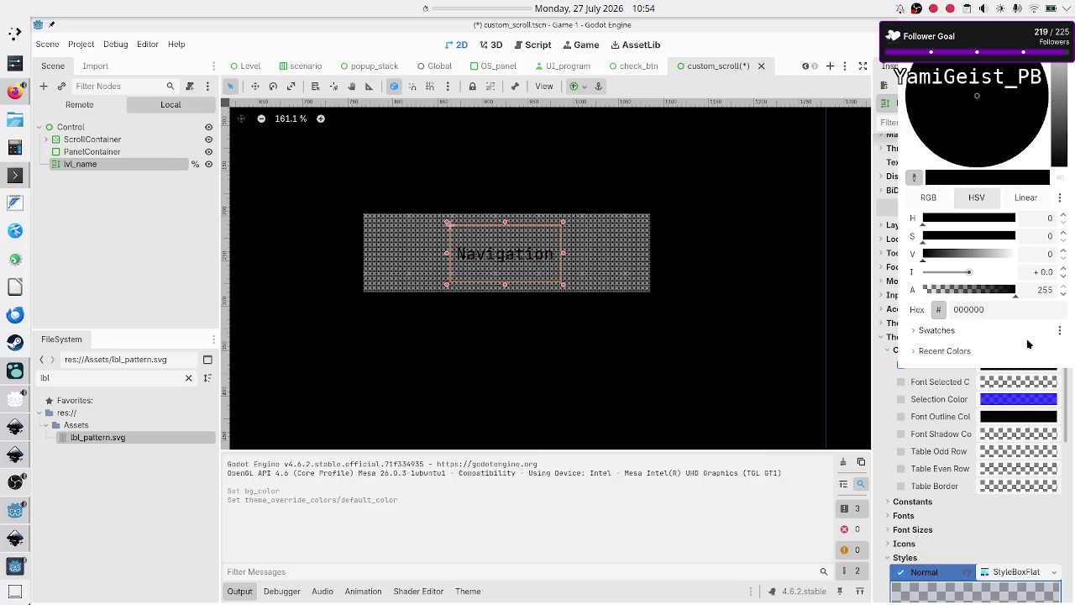
click(1011, 316)
click(984, 465)
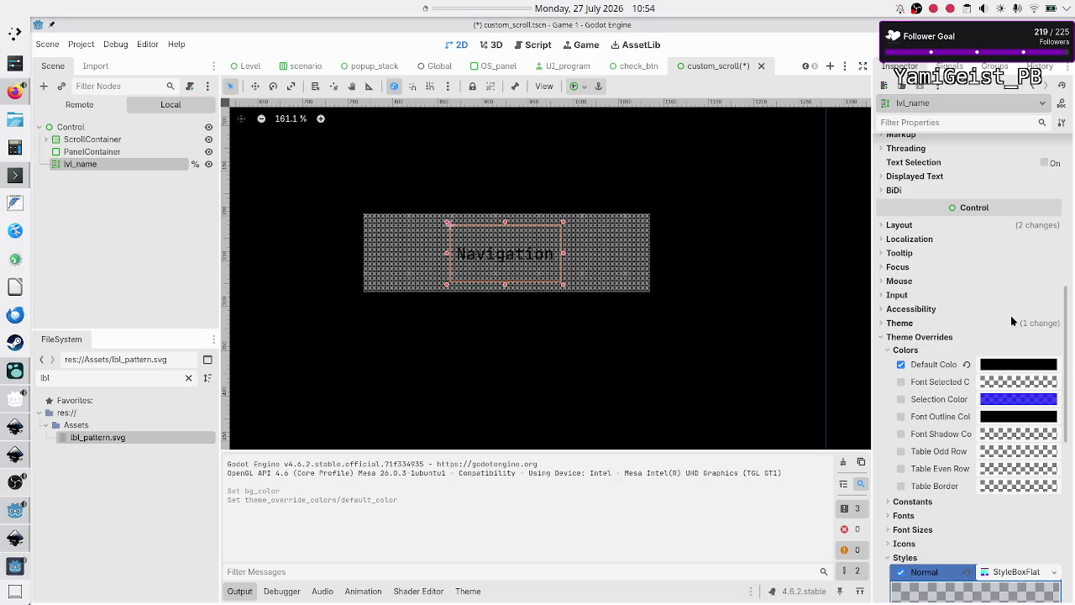
Give the label's background an opaque mid-grey colour.
scroll(985, 464, down, 3)
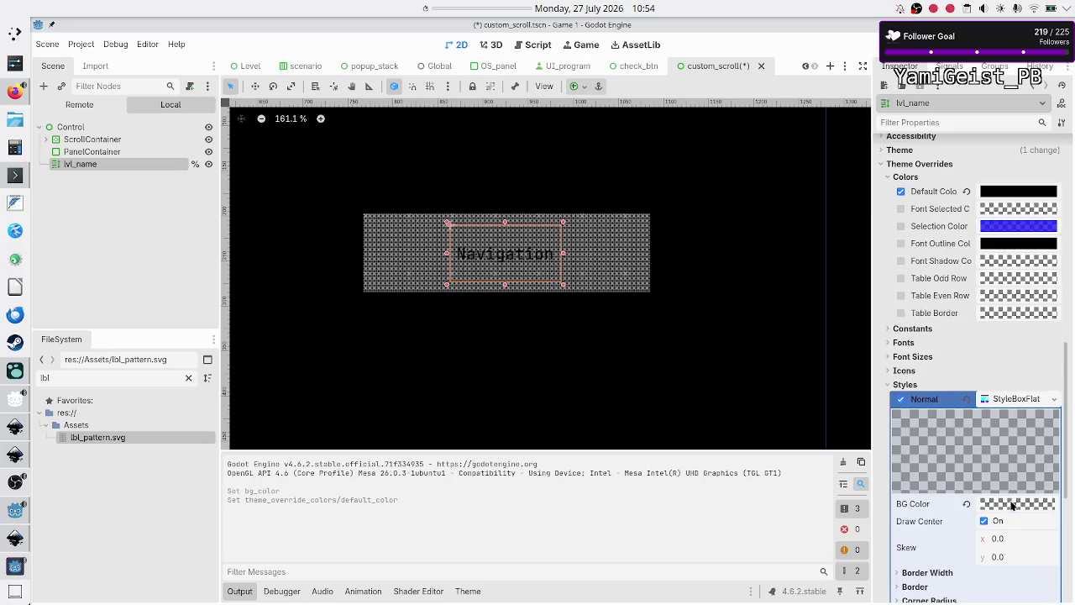
click(1012, 504)
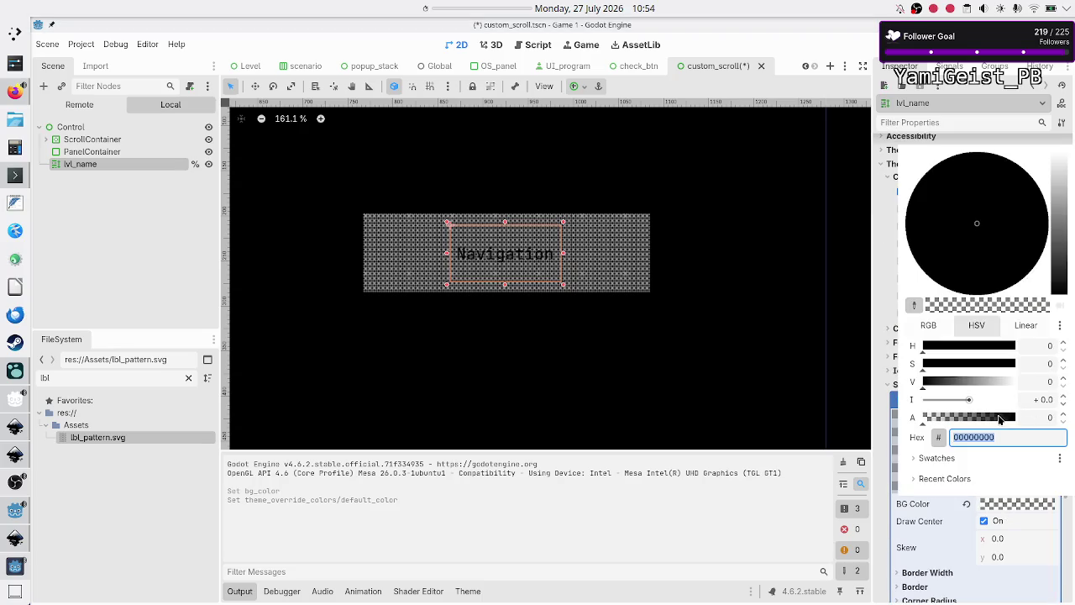
drag(999, 418, 1032, 418)
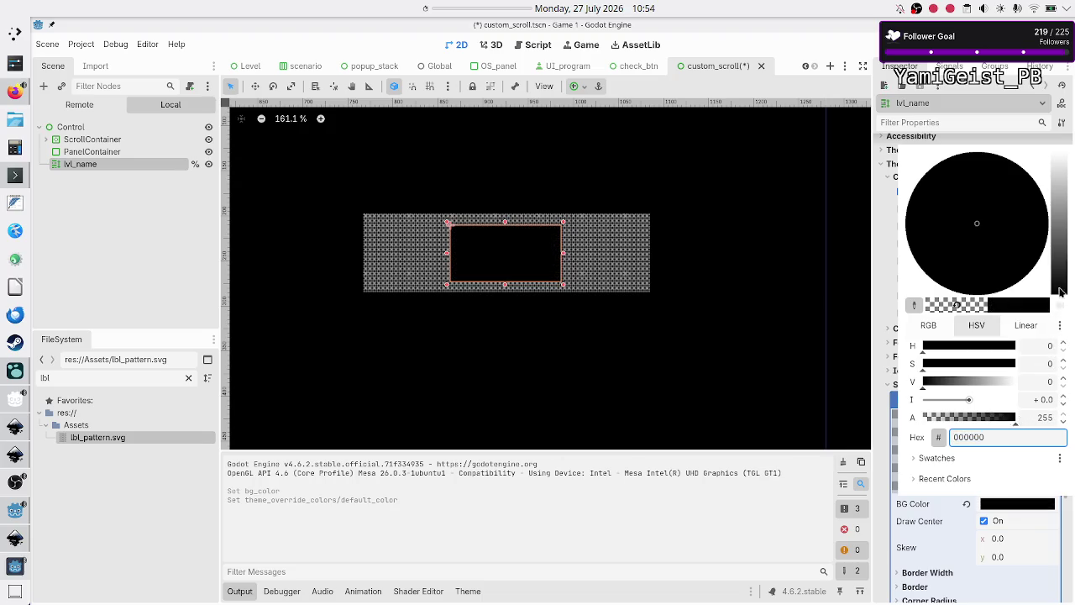
click(1061, 248)
mouse_move(1063, 221)
mouse_down()
mouse_move(1064, 206)
mouse_move(1065, 228)
mouse_up()
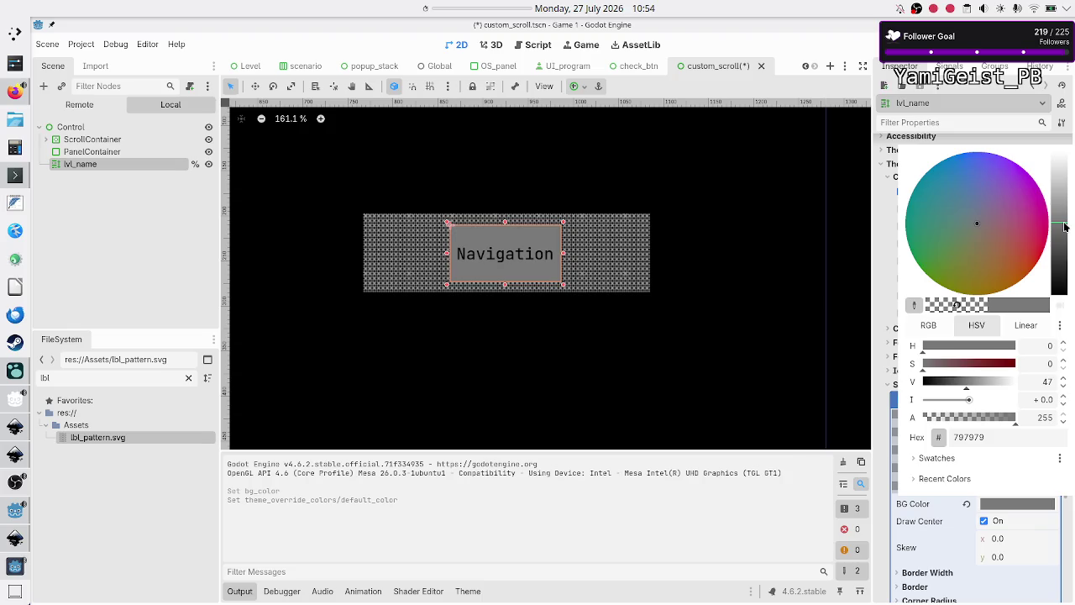
mouse_move(1065, 227)
mouse_down()
mouse_move(1065, 238)
mouse_move(1063, 228)
mouse_up()
Set the label's default text colour to white (fff) and select the root Control node.
click(15, 91)
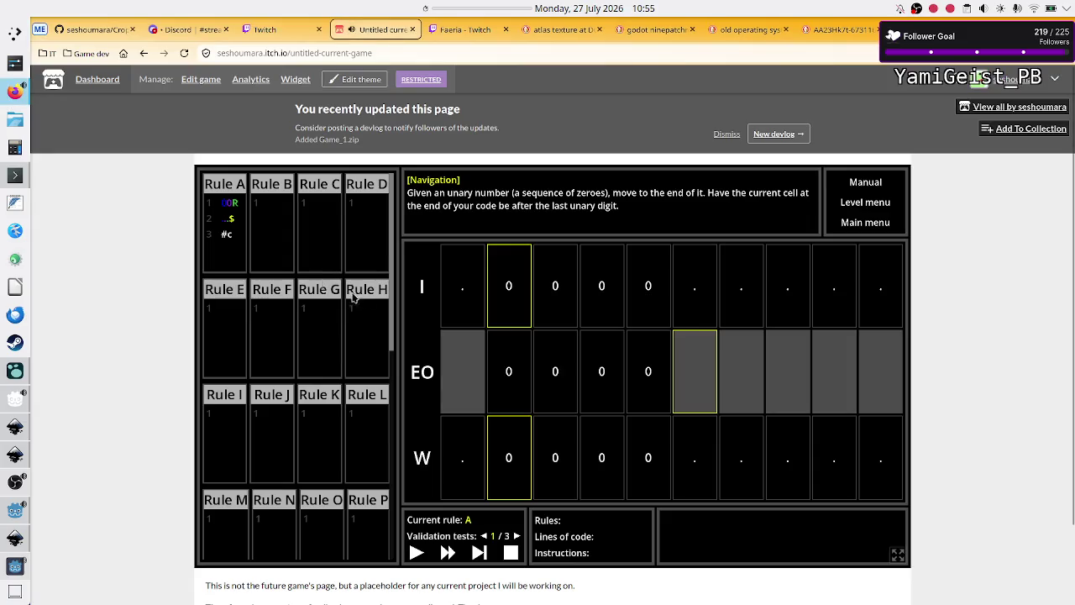
key(alt+Tab)
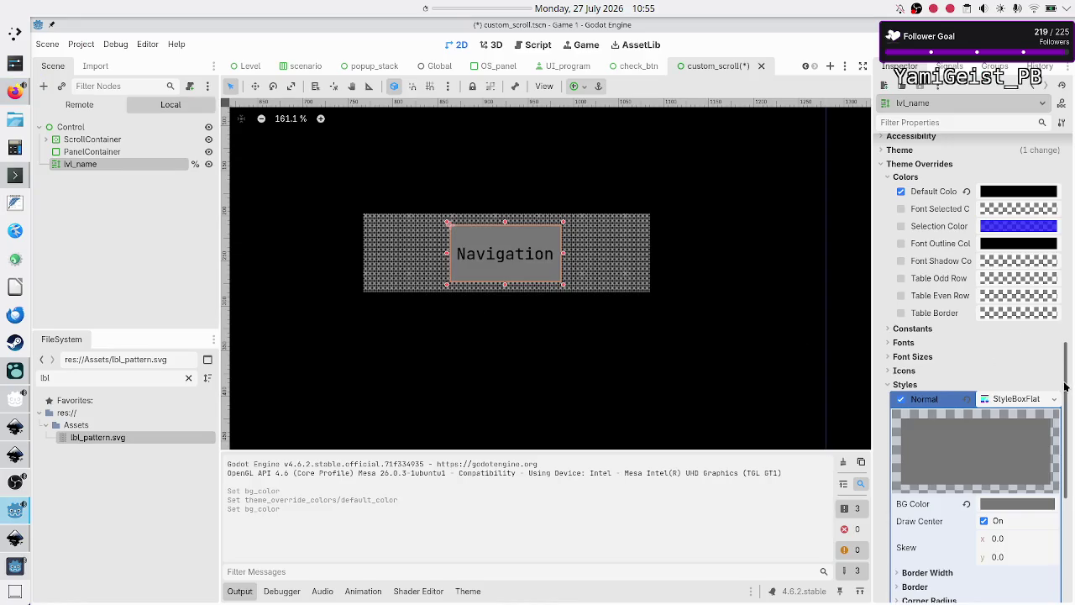
drag(1065, 385, 1071, 334)
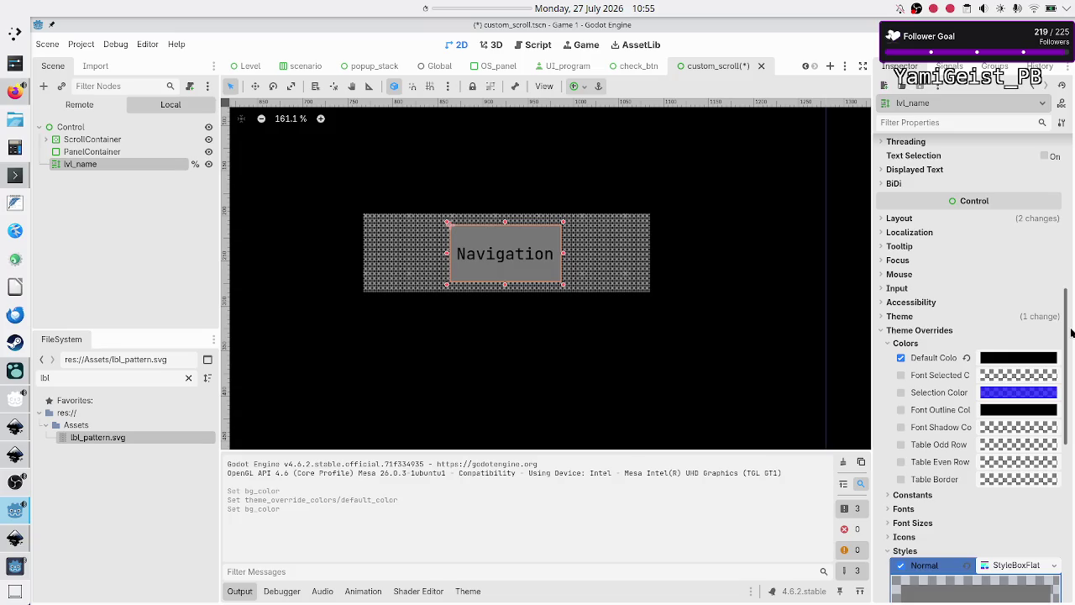
click(1026, 358)
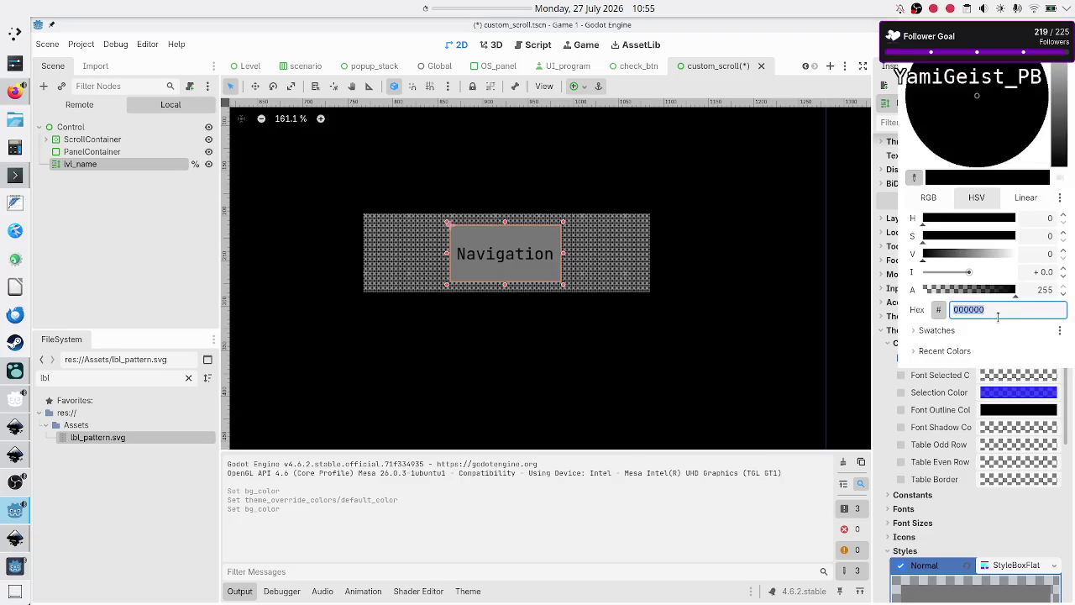
text(fff)
key(Return)
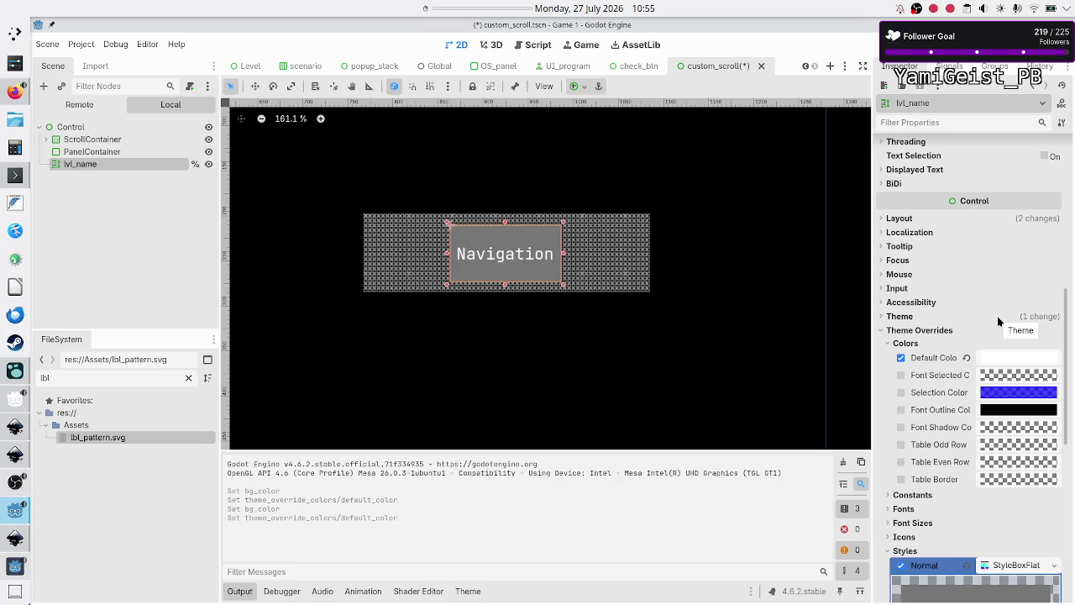
click(623, 447)
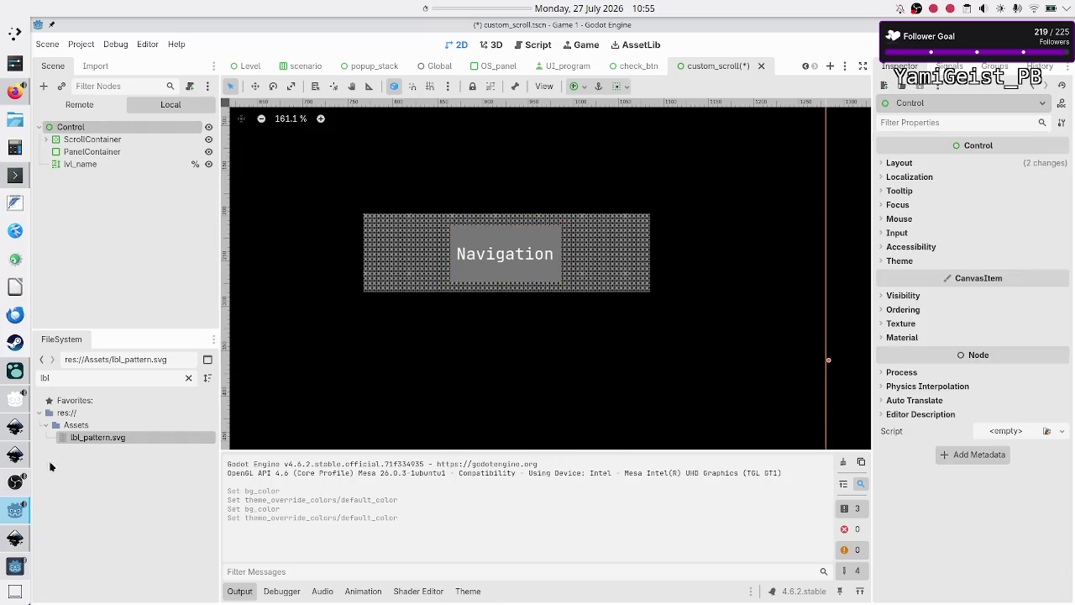
click(7, 368)
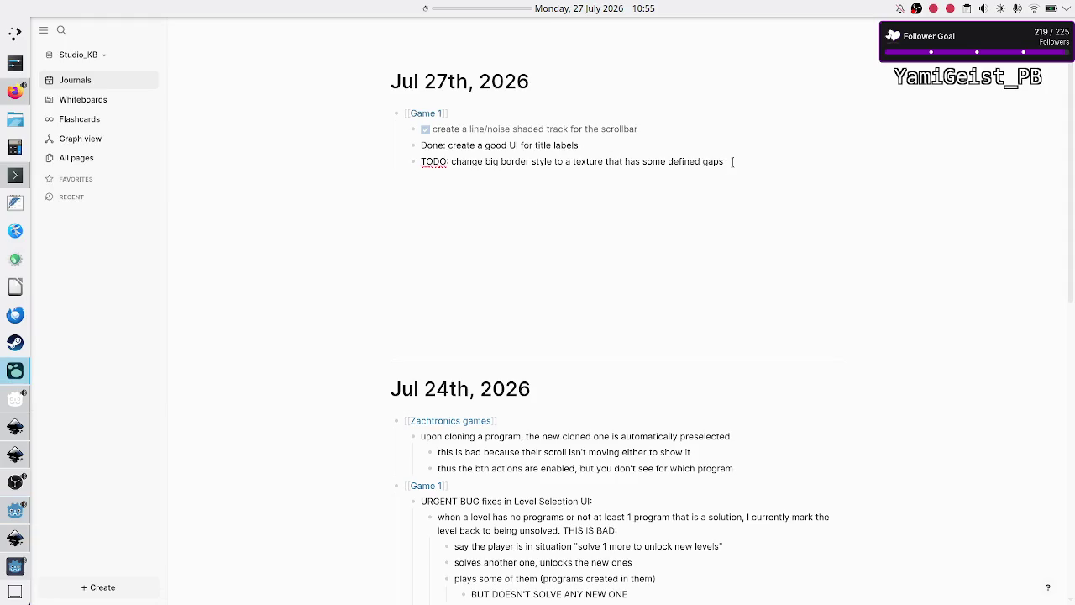
Note under the TODO: reuse the shaded texture, style the rule's title (code-editor), title space barely enough.
key(Return)
text(use same shade)
text(d texture )
text(for )
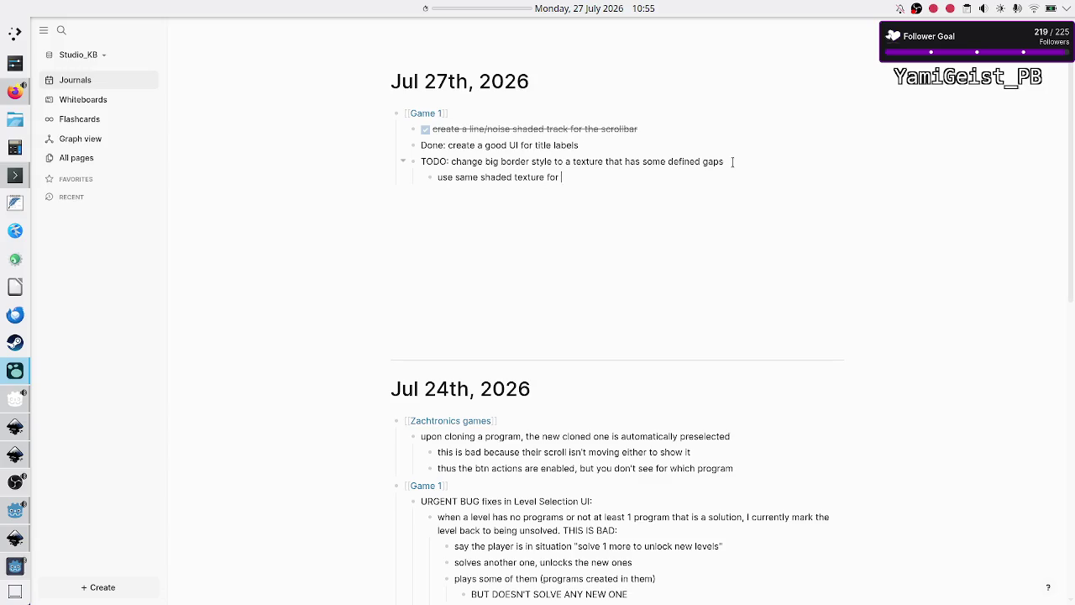
text(all above)
text(what the heck)
text( will I se)
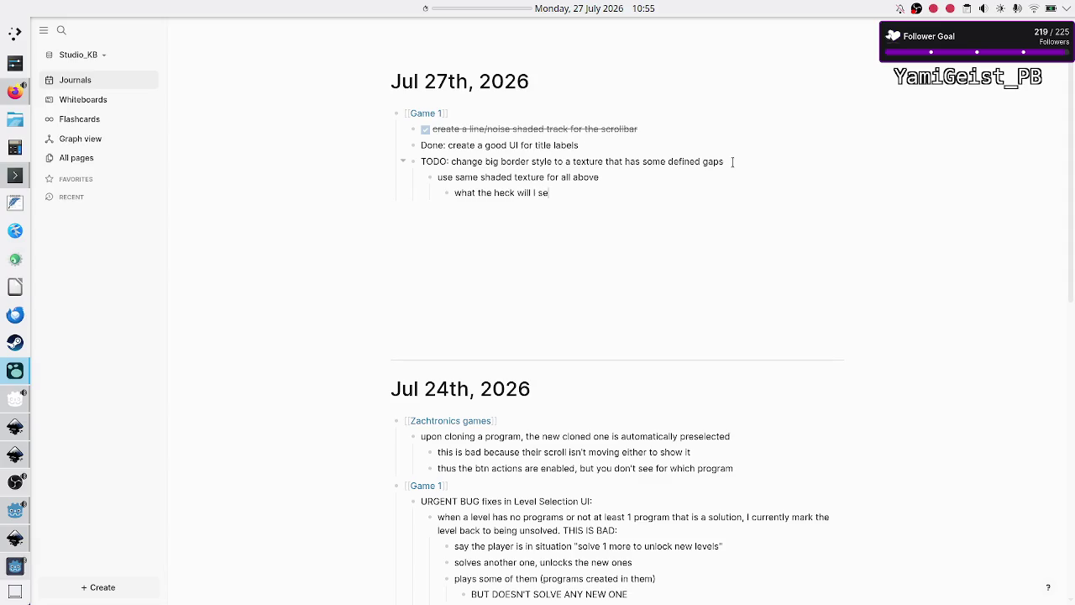
key(BackSpace)
key(BackSpace)
text(use to st)
text(yle the code)
text(editor)
text('s titl)
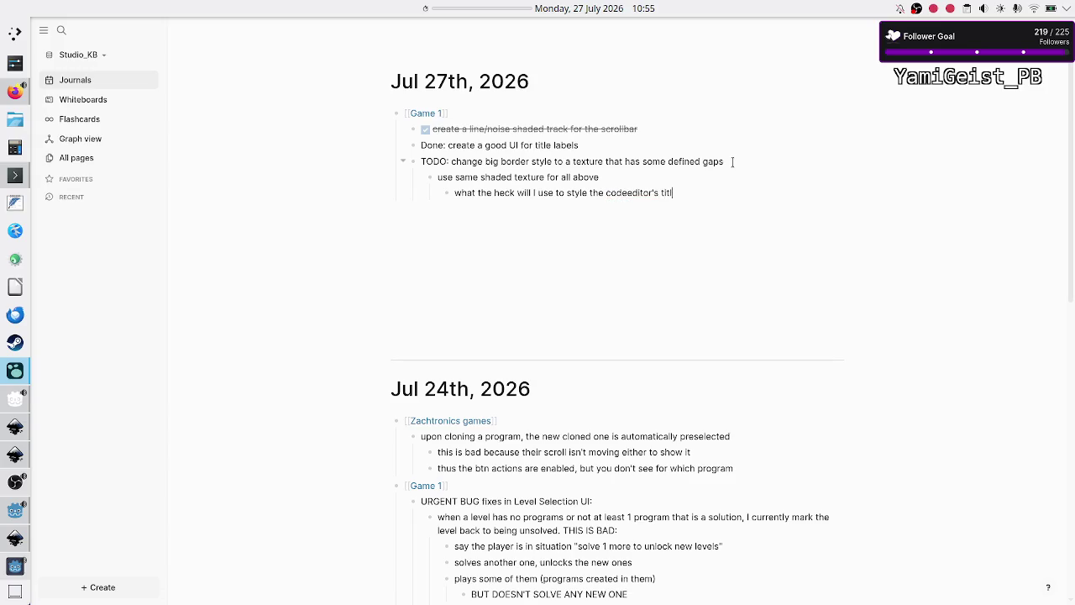
key(BackSpace)
key(BackSpace)
key(BackSpace)
key(BackSpace)
key(BackSpace)
key(BackSpace)
text(rule)
text('s title (co)
text(de-editor)
text()??)
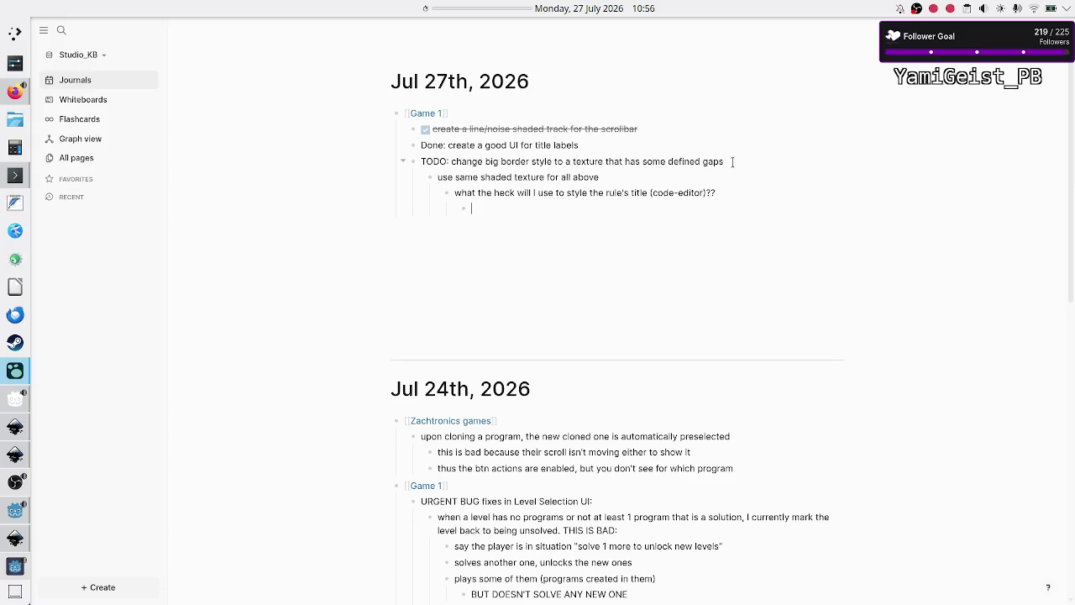
text(space )
text(barely enou)
text(gh)
key(BackSpace)
text(or the titl)
text(e, )
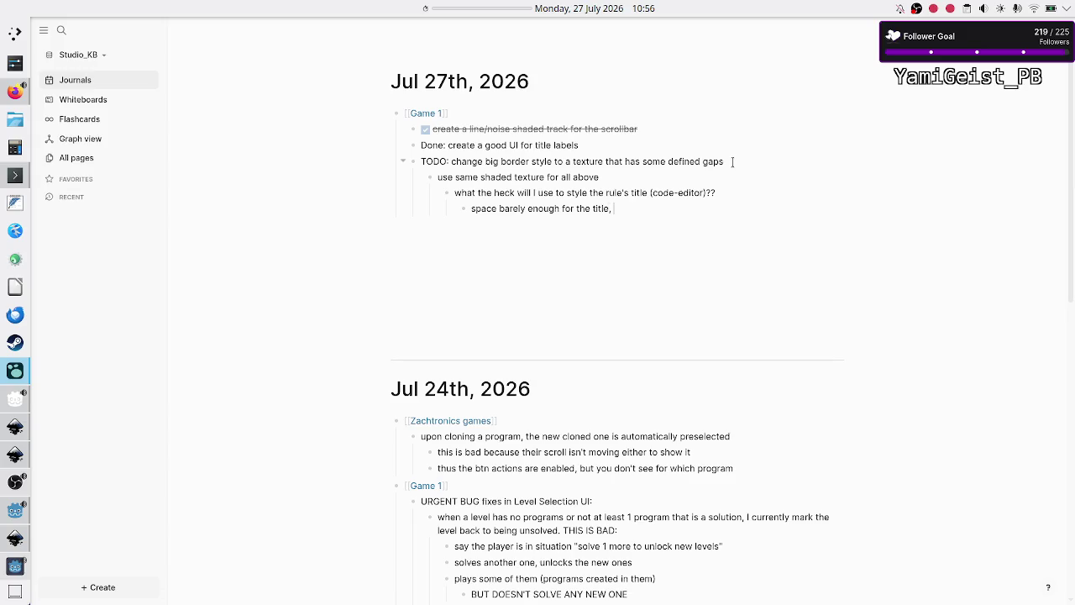
text(no textur)
text(e to the left a)
text(nd right pos)
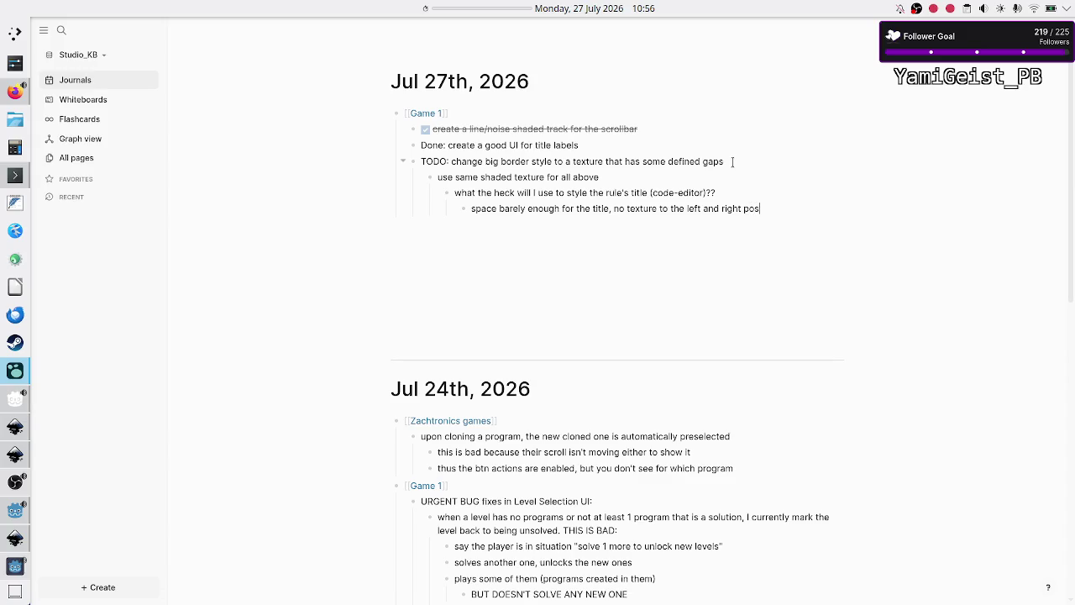
text(sible)
text(texture und)
Finish the note that texture underneath the title looks awful, then move the game window over the journal.
click(724, 161)
text(erneath ti)
text(tle loo)
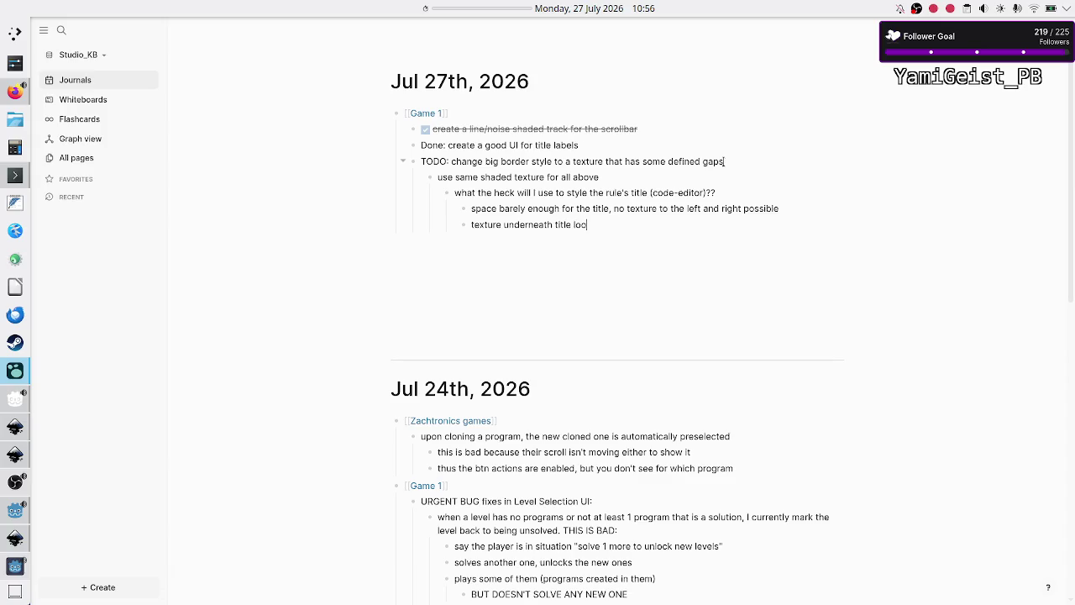
text(ks awful)
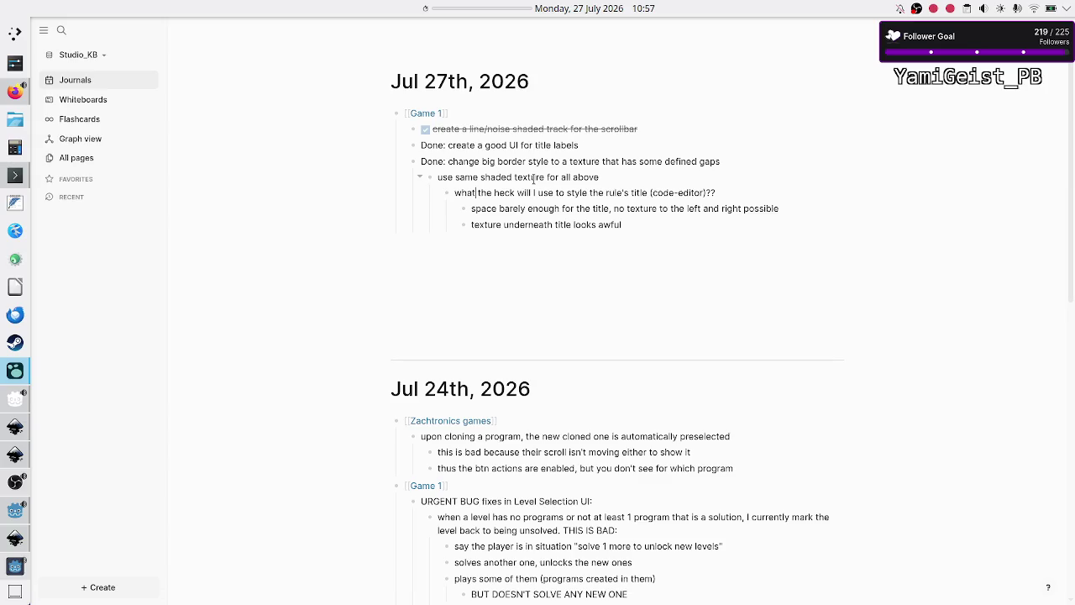
click(16, 570)
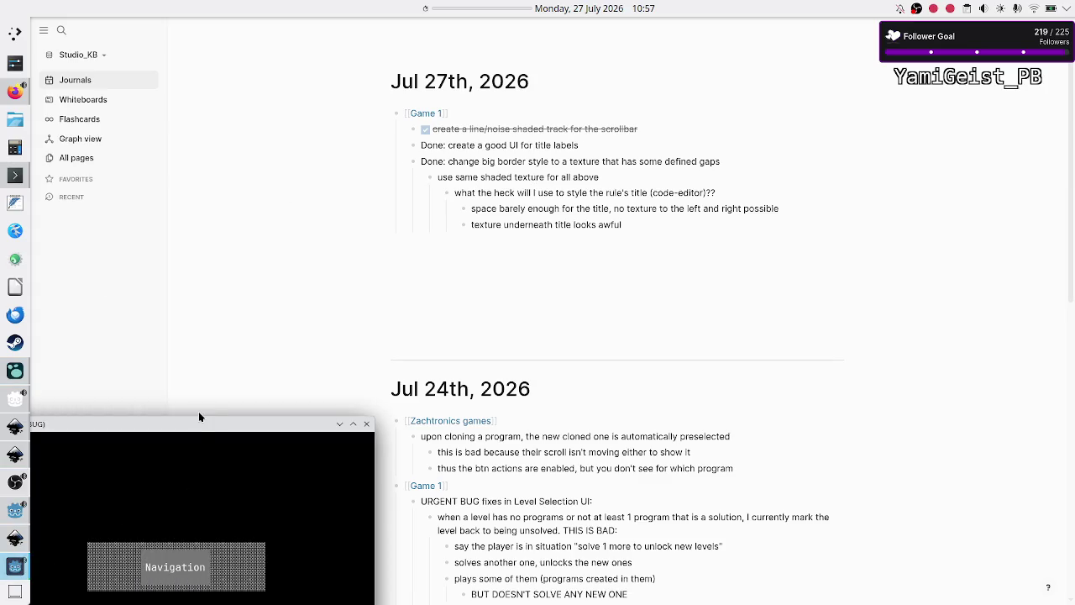
mouse_move(193, 430)
mouse_down()
mouse_move(382, 291)
mouse_move(418, 288)
mouse_move(625, 166)
mouse_up()
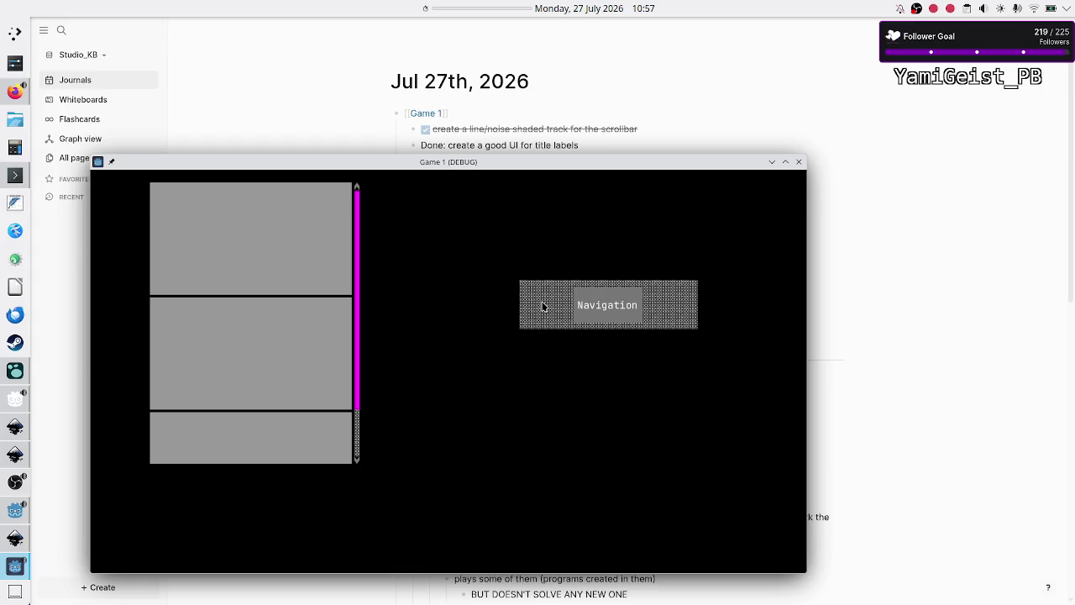
click(12, 97)
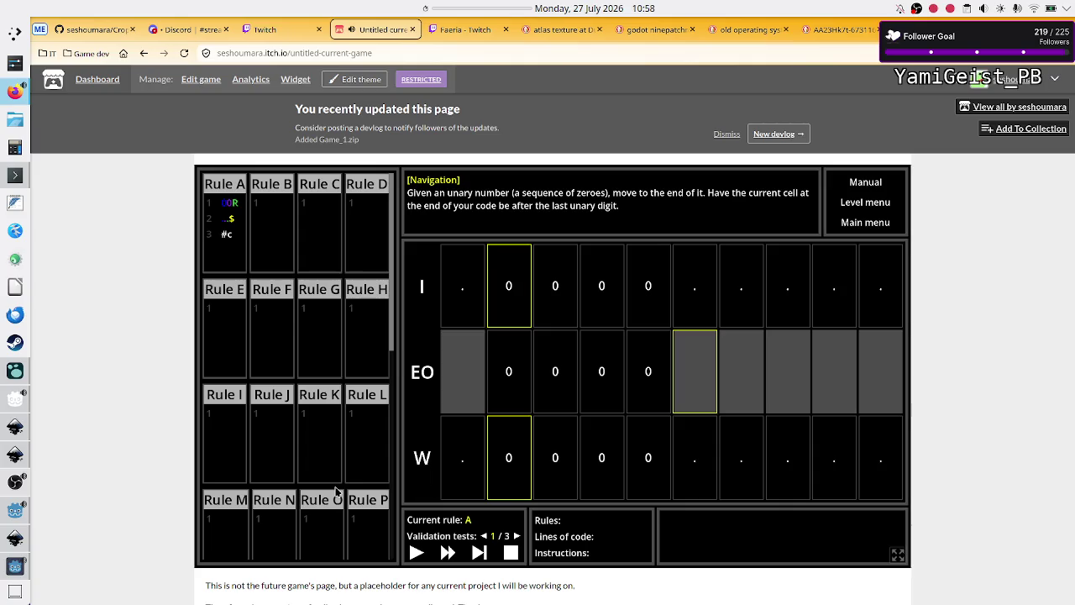
Add the idea: make the x's very small so under text they're "barely" noticeable.
click(16, 380)
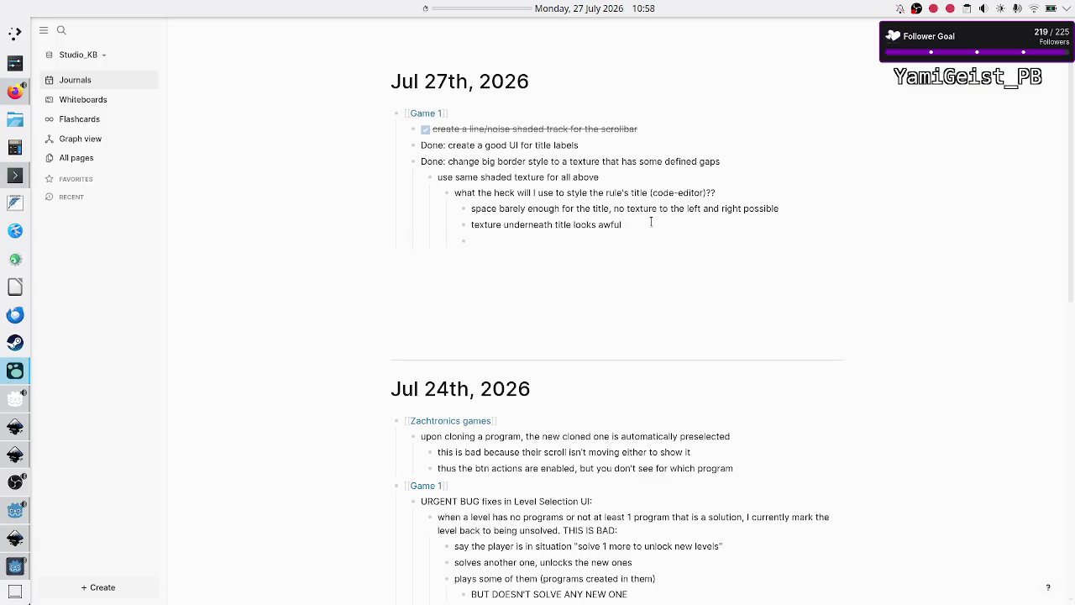
text(idea:)
text(make the x)
text('s very smal)
text(l)
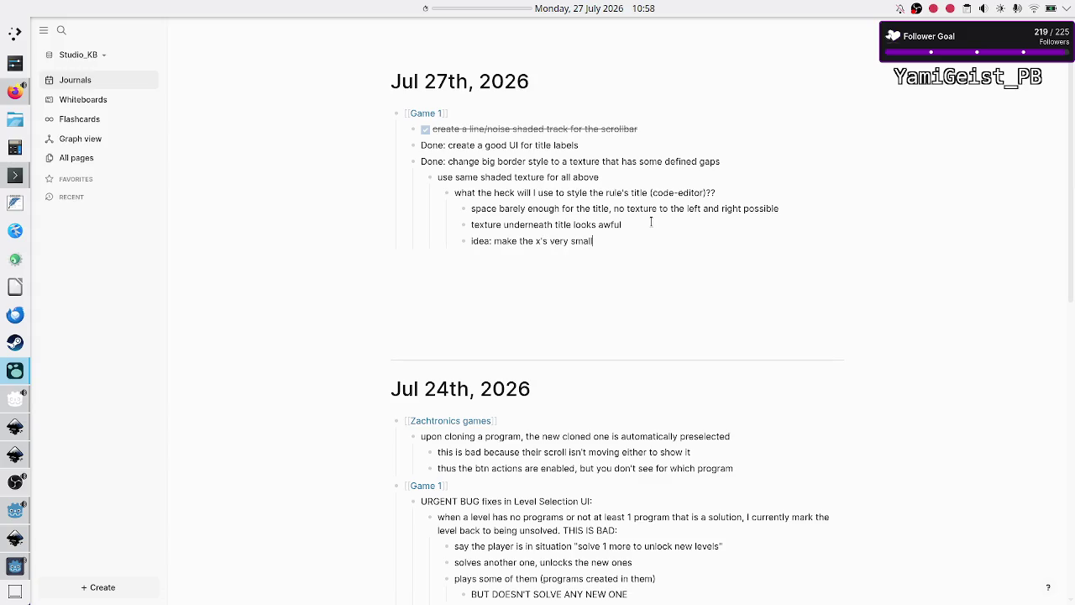
text( so that un)
text(der text it's)
text( barely)
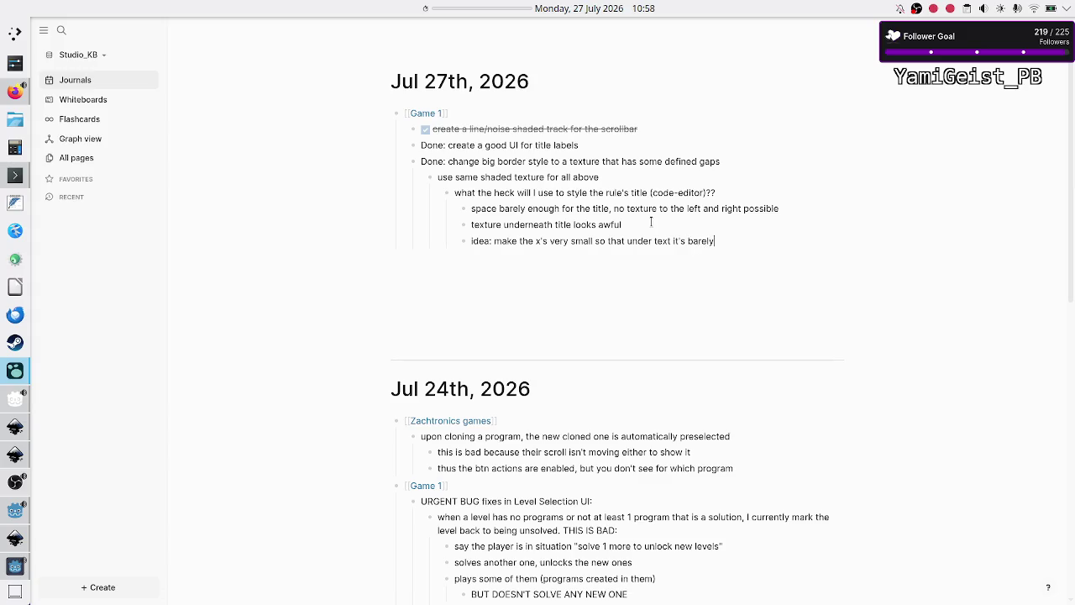
text(noticea)
text(ble)
text(")
key(Right)
key(Right)
text(")
Switch to the itch.io page and bring the running game window to the front.
key(alt+Tab)
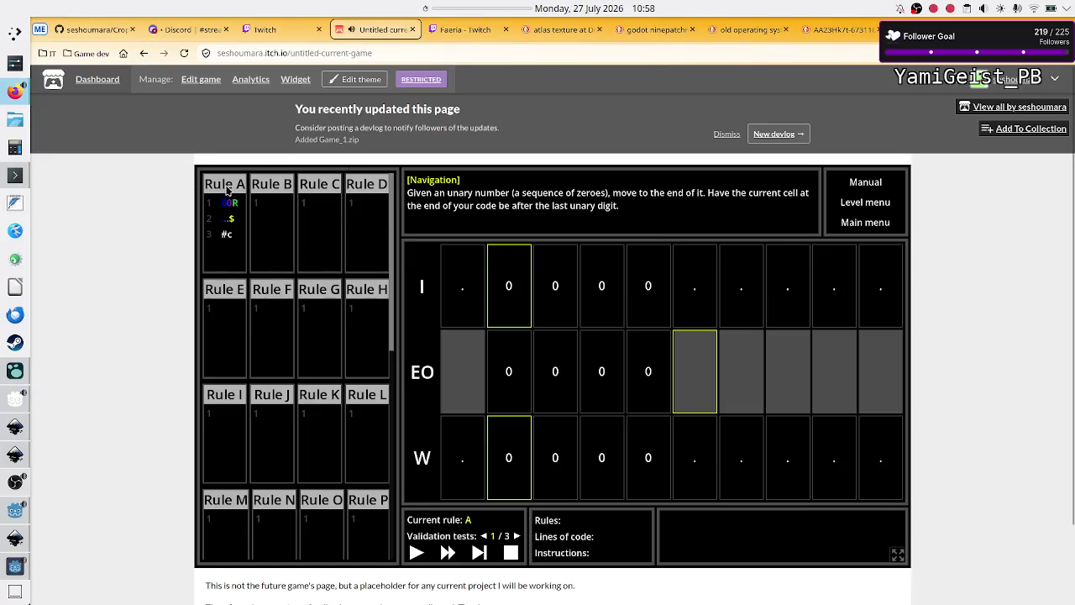
key(alt+Tab)
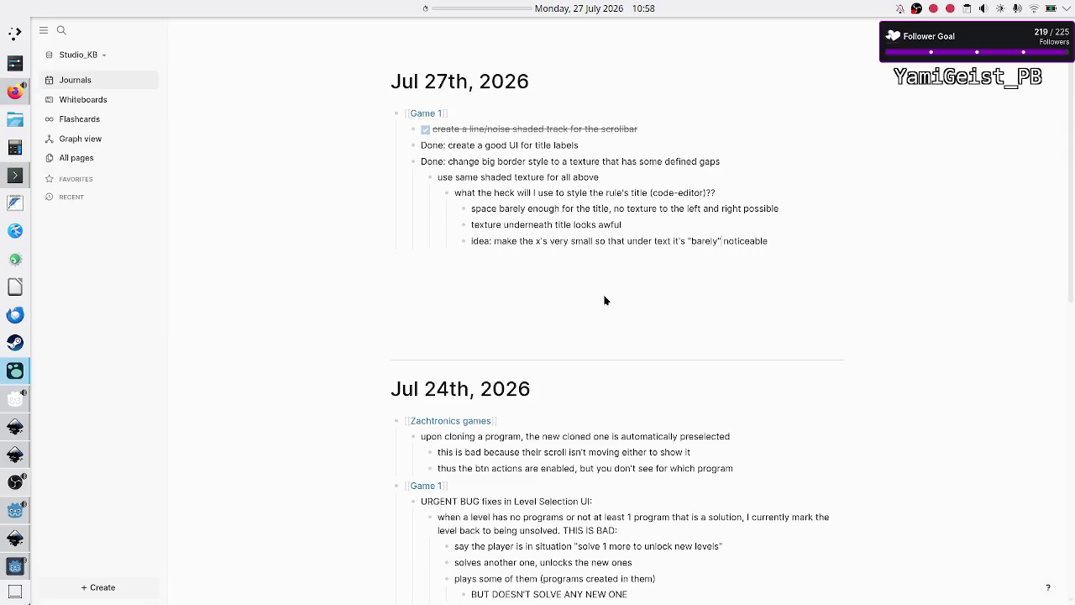
key(alt+Tab)
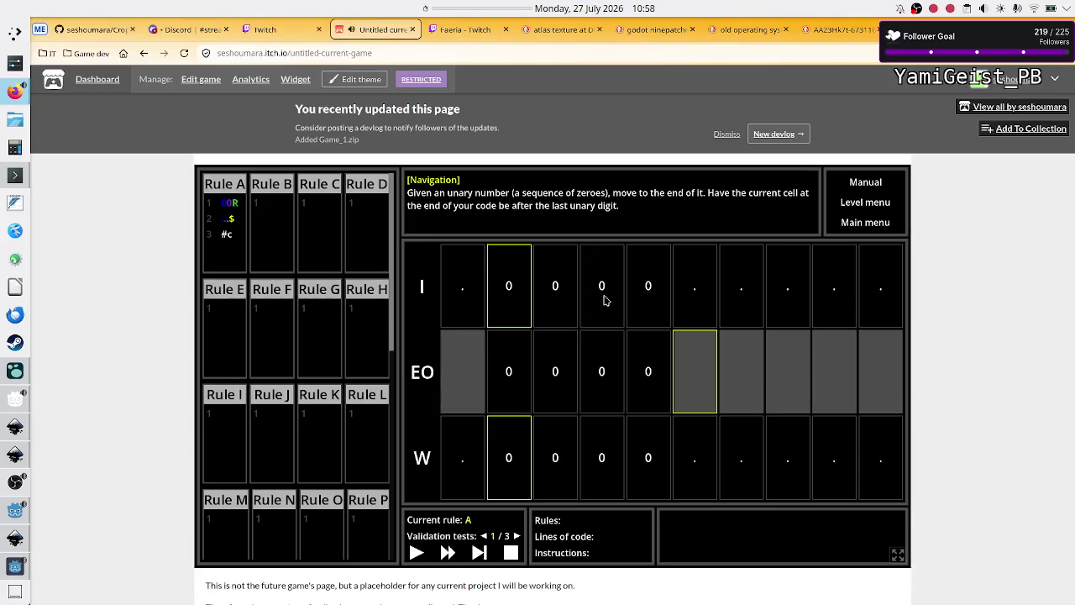
click(15, 565)
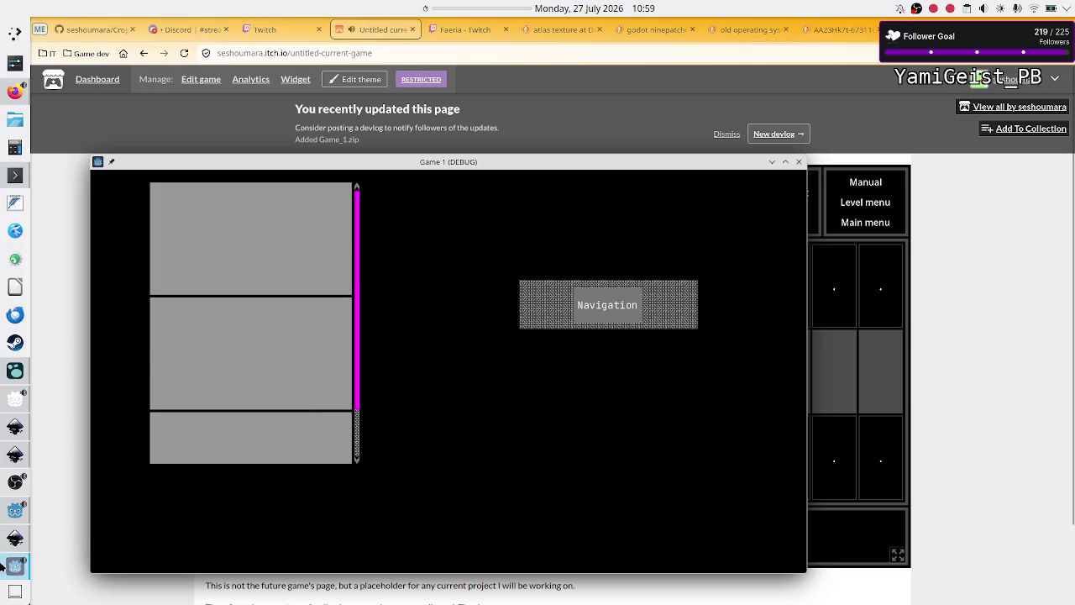
Make the lbl_name label's background fully transparent again and save the scene.
click(15, 510)
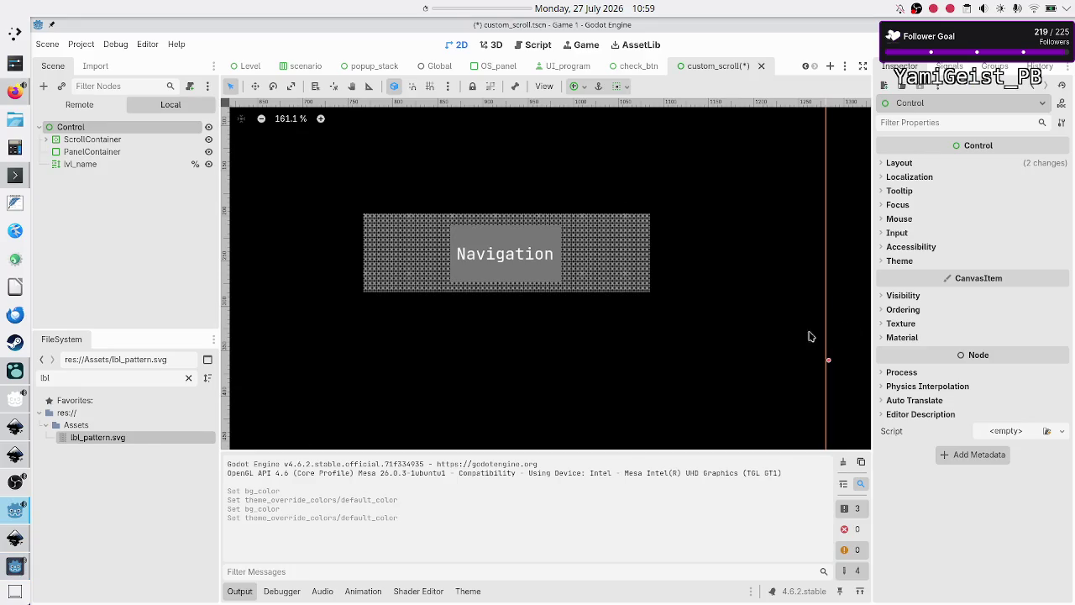
click(117, 164)
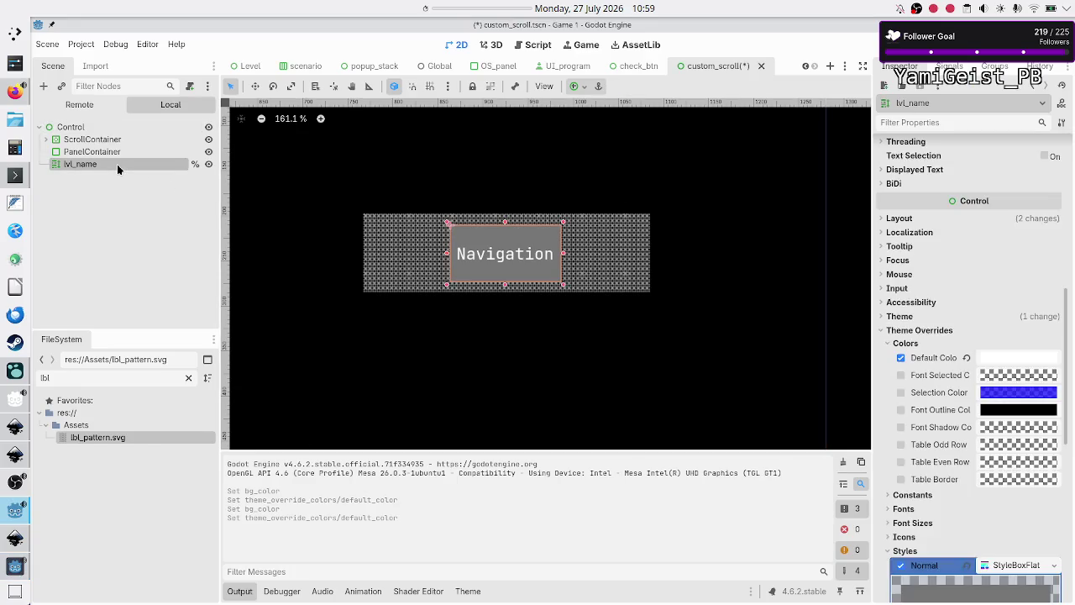
scroll(931, 364, down, 5)
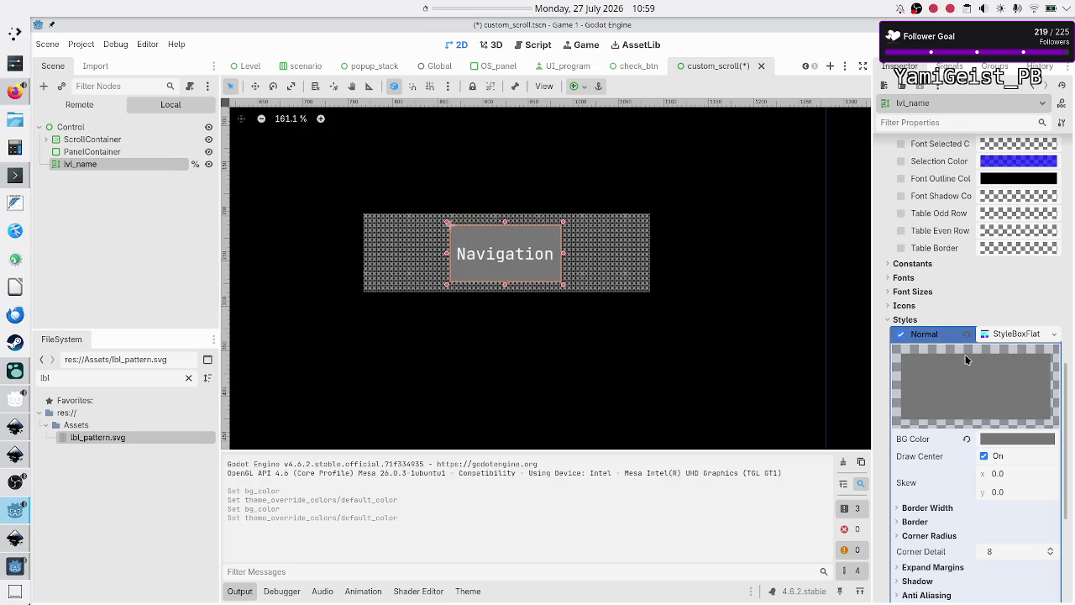
click(1005, 334)
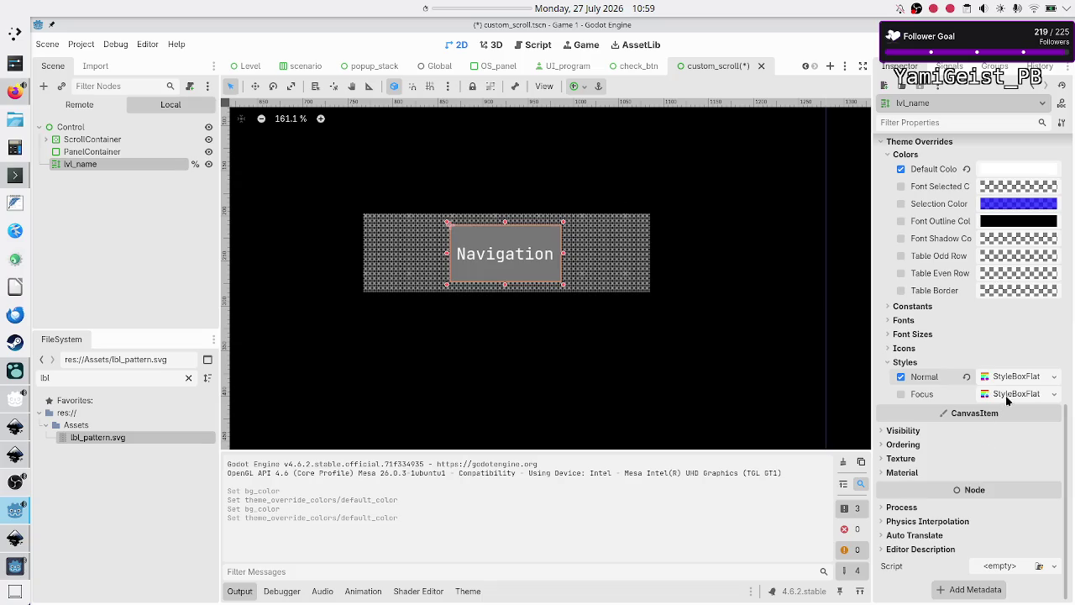
click(1027, 378)
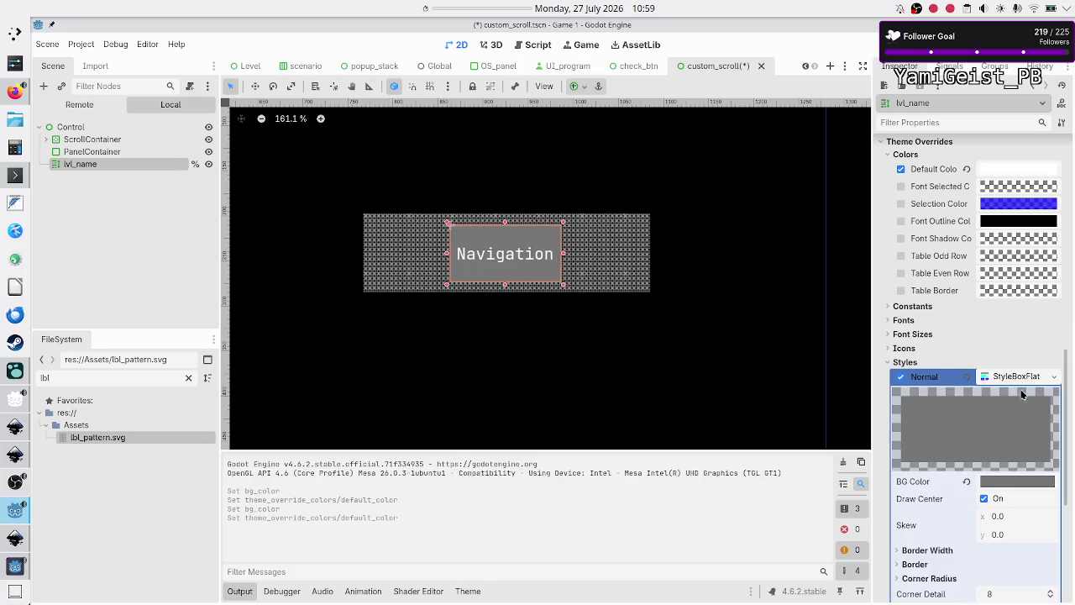
click(1004, 481)
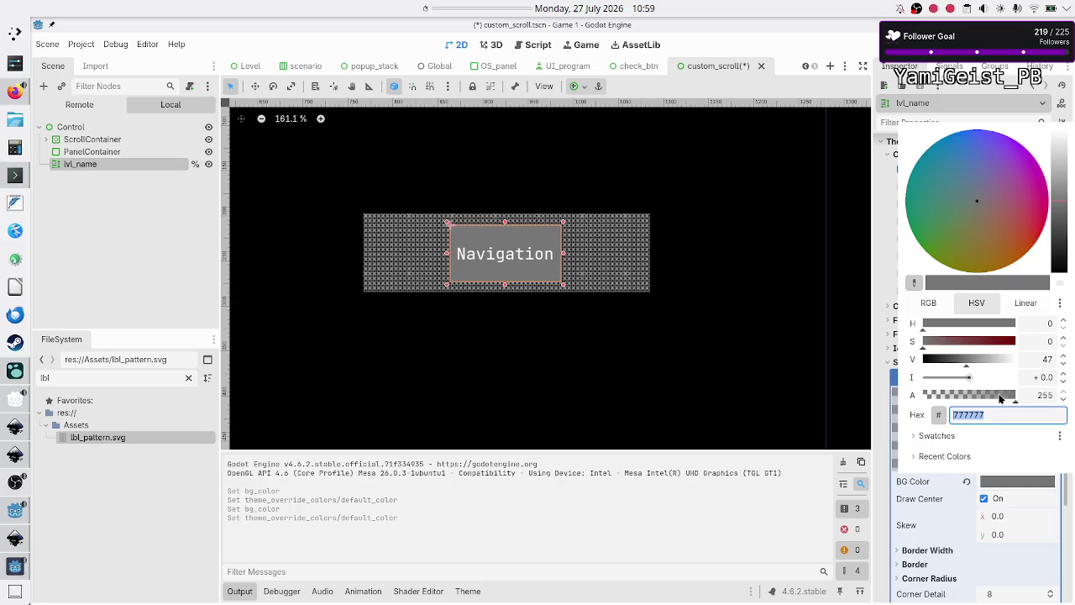
drag(1000, 398, 896, 399)
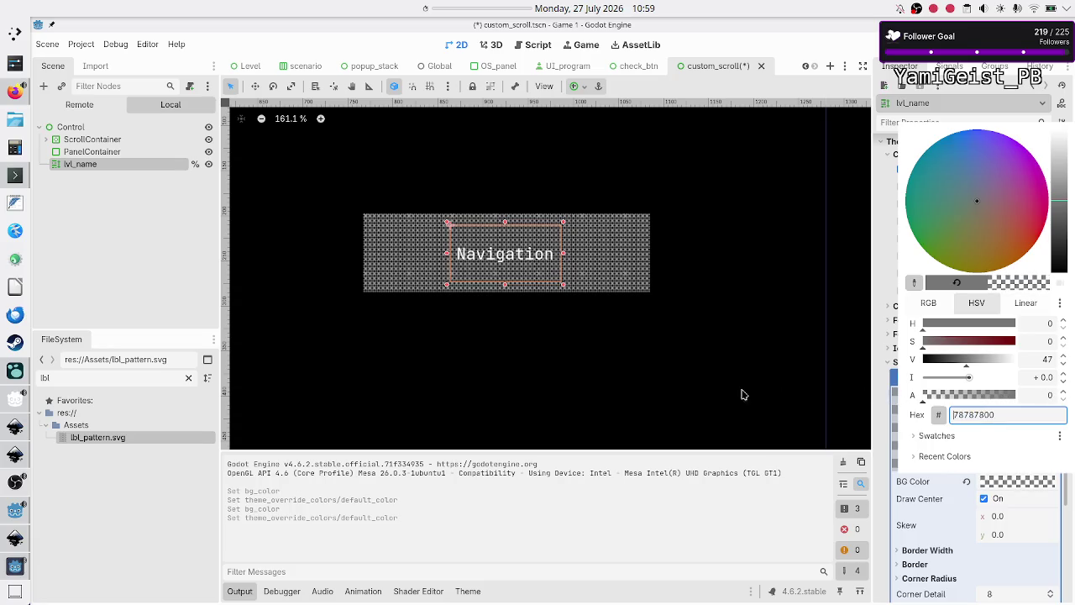
click(742, 394)
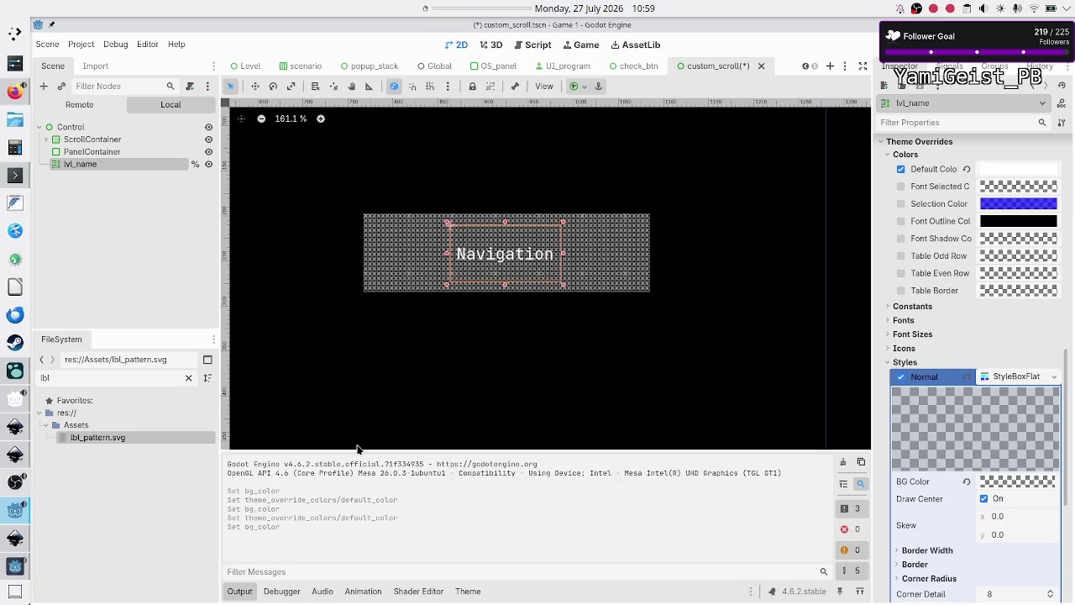
key(ctrl+s)
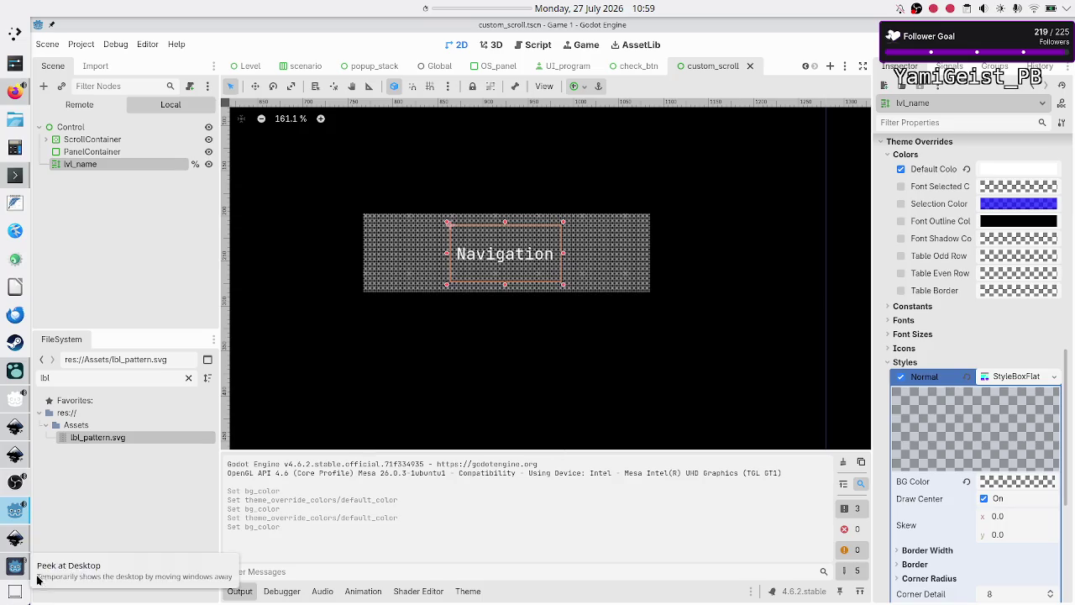
Check and stop the running game, open a new Firefox tab, then switch to Inkscape.
click(14, 565)
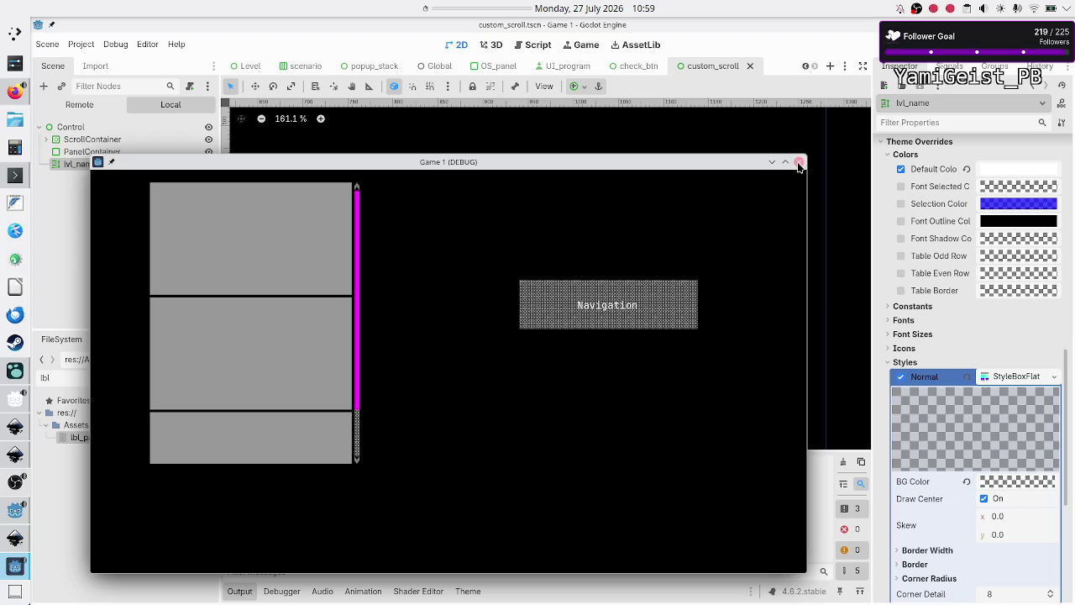
click(799, 163)
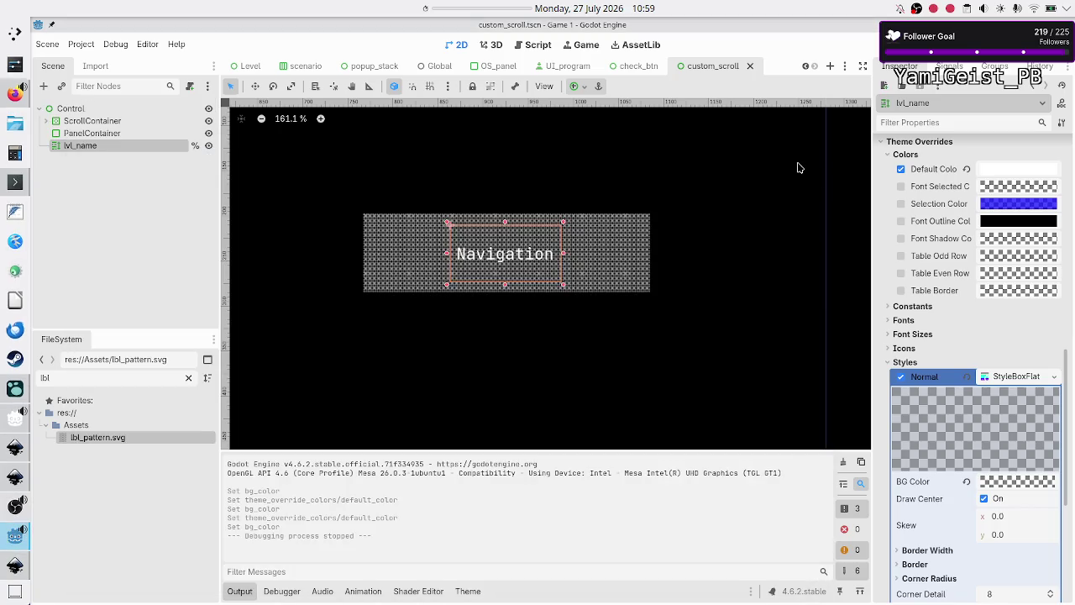
click(16, 94)
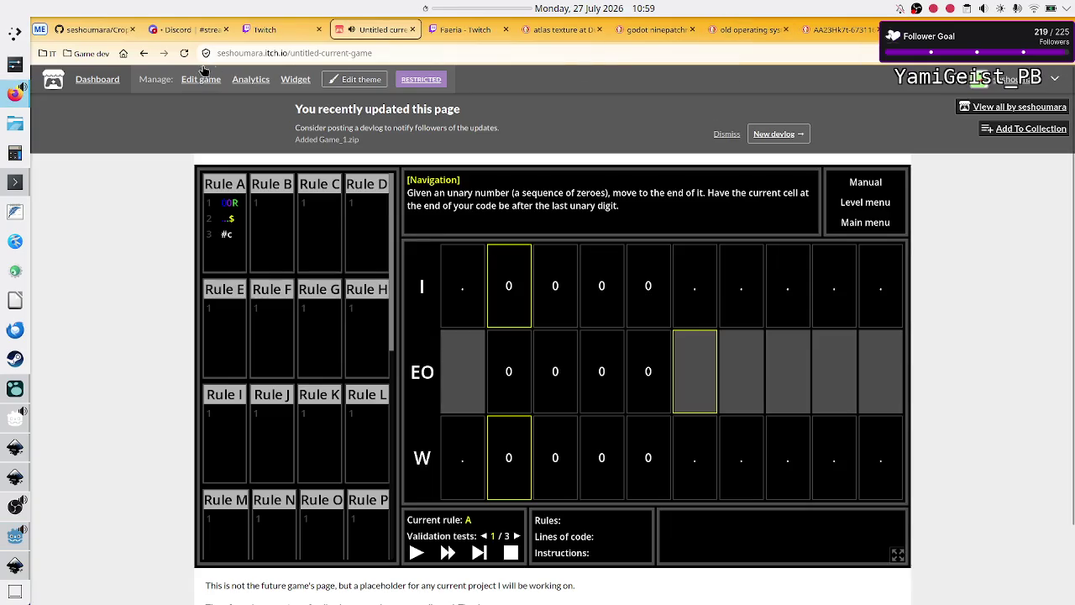
click(144, 53)
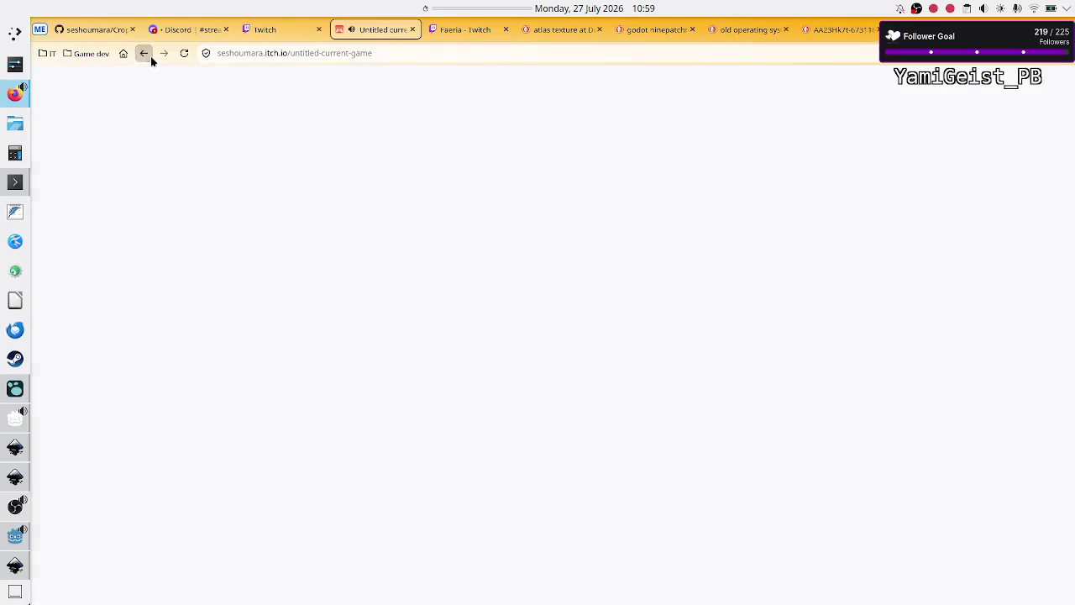
click(15, 556)
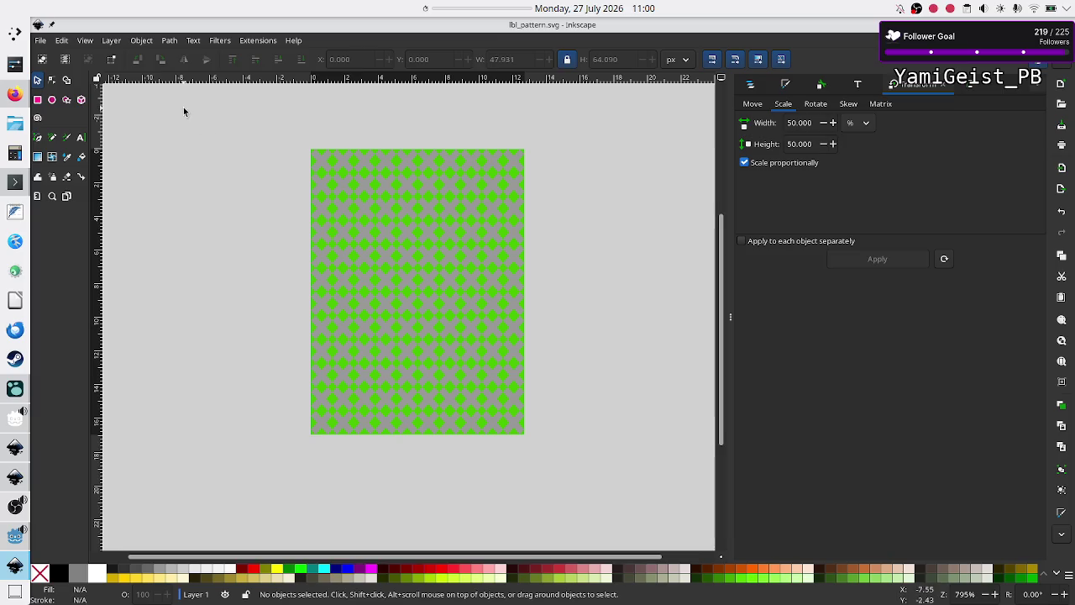
Save the drawing as rule_pattern.svg by replacing 'lbl' with 'rule' in the file name.
click(44, 40)
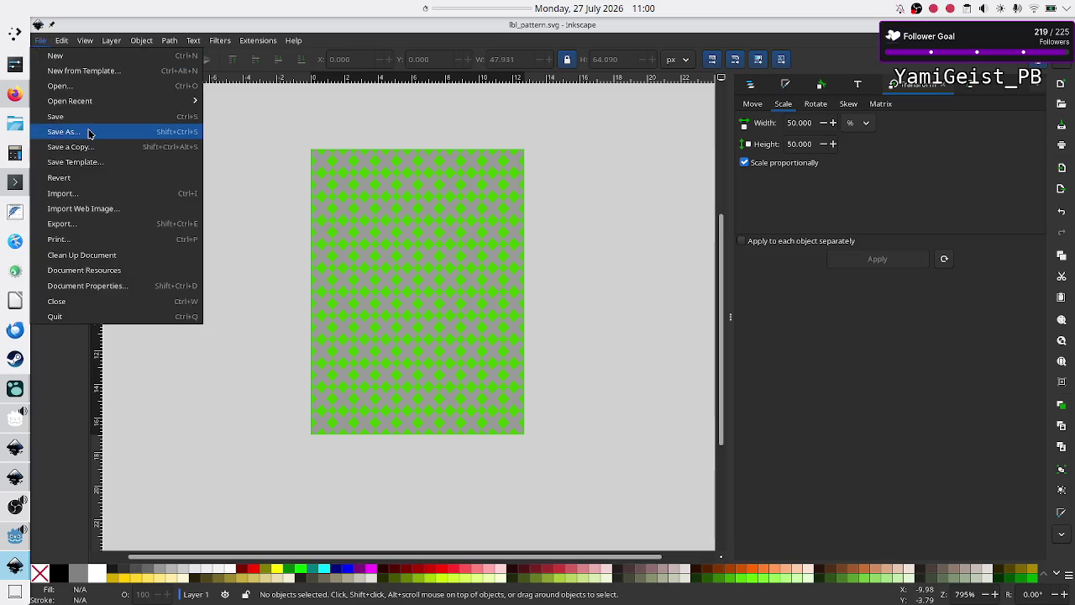
click(89, 134)
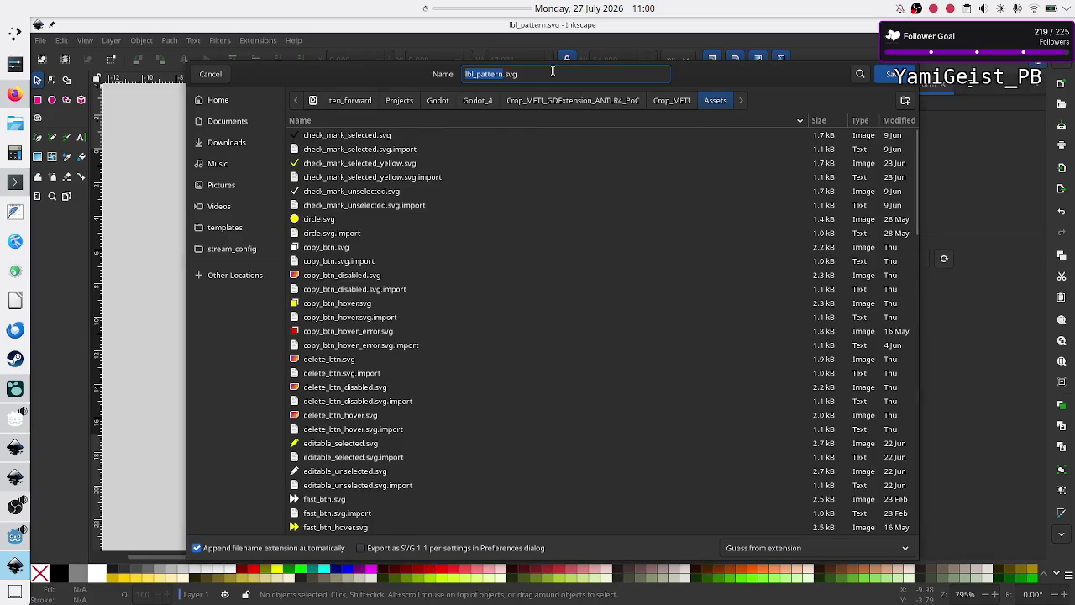
click(553, 73)
key(Left)
key(Left)
key(Left)
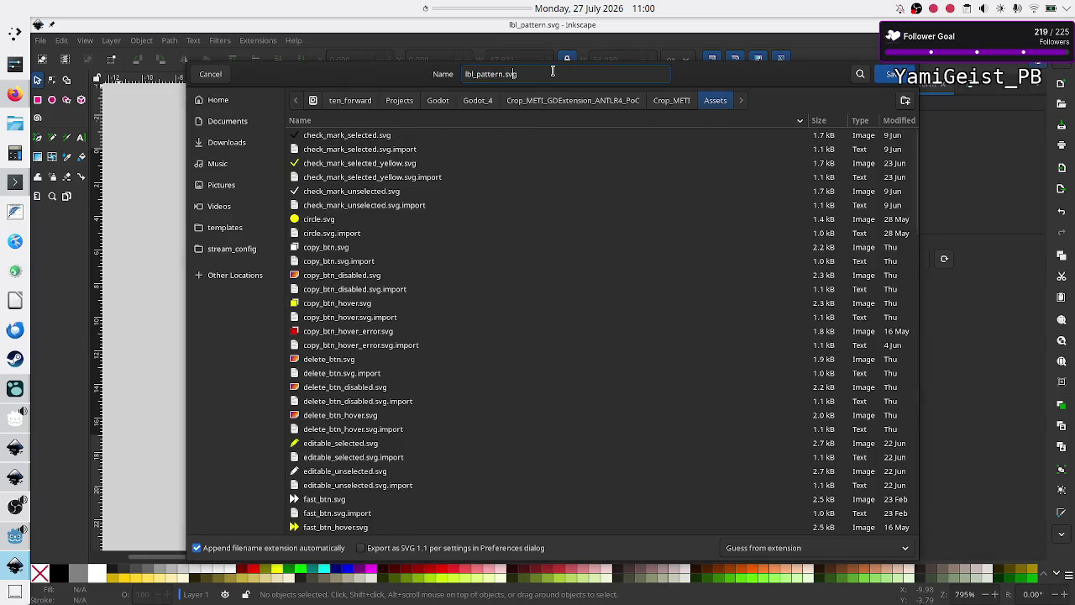
text(rule)
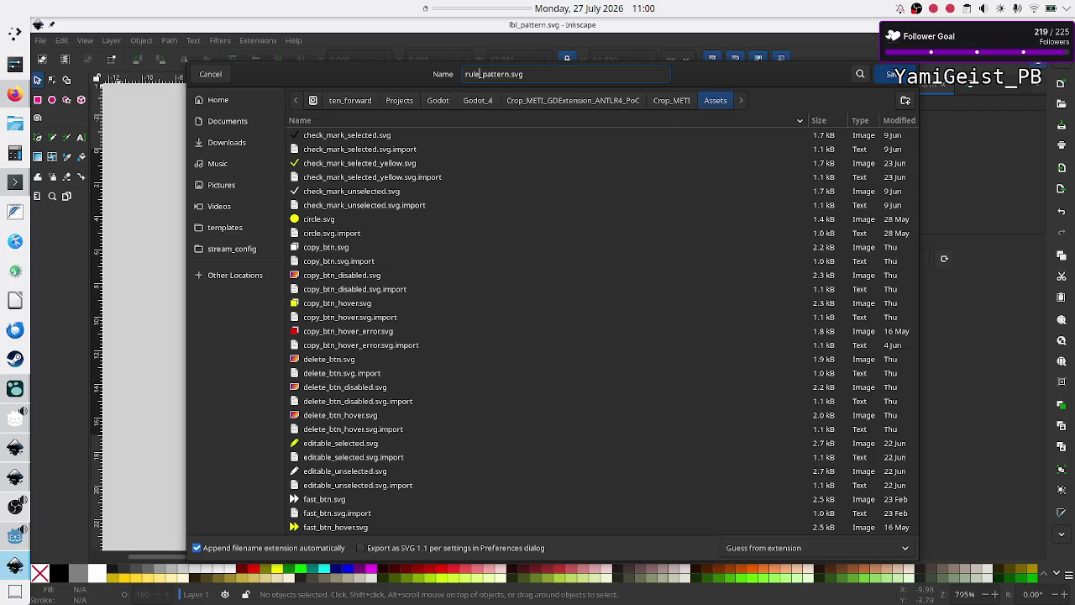
key(Return)
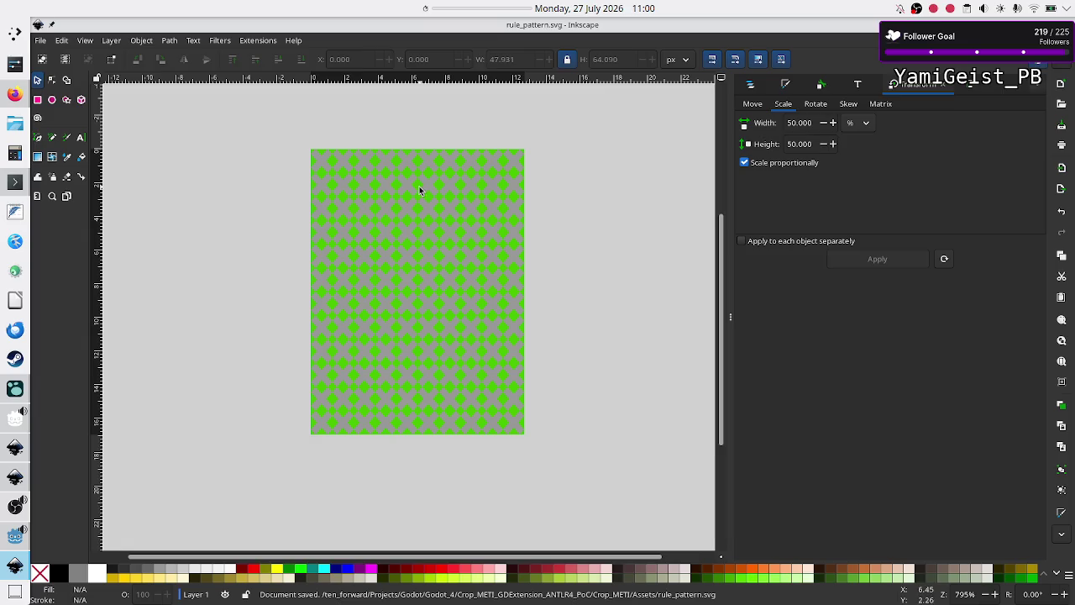
click(343, 161)
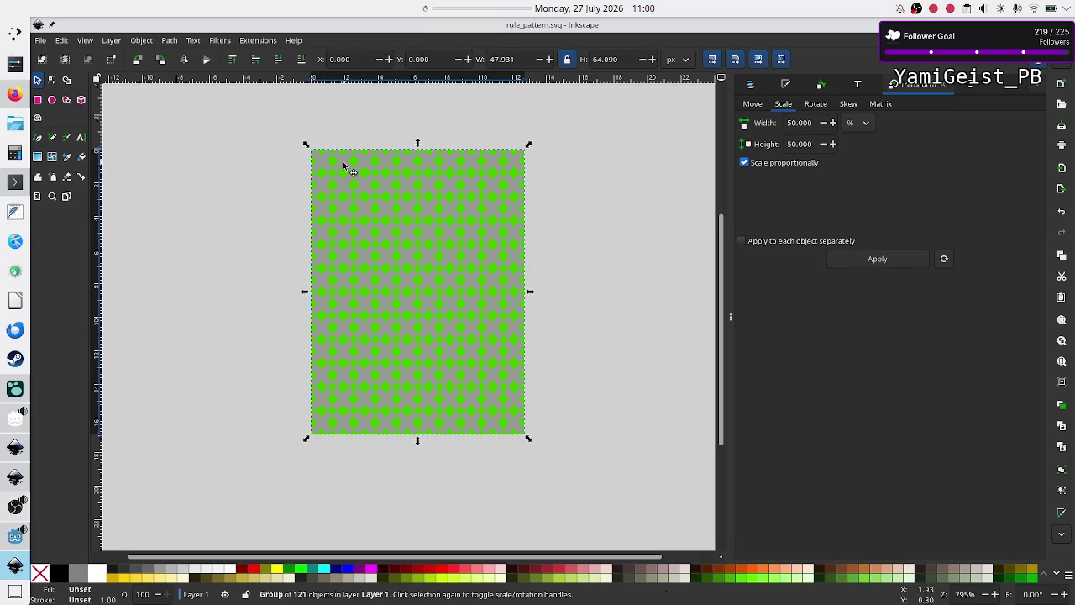
Ungroup the pattern and delete every tile except the top-left one.
key(ctrl+shift+g)
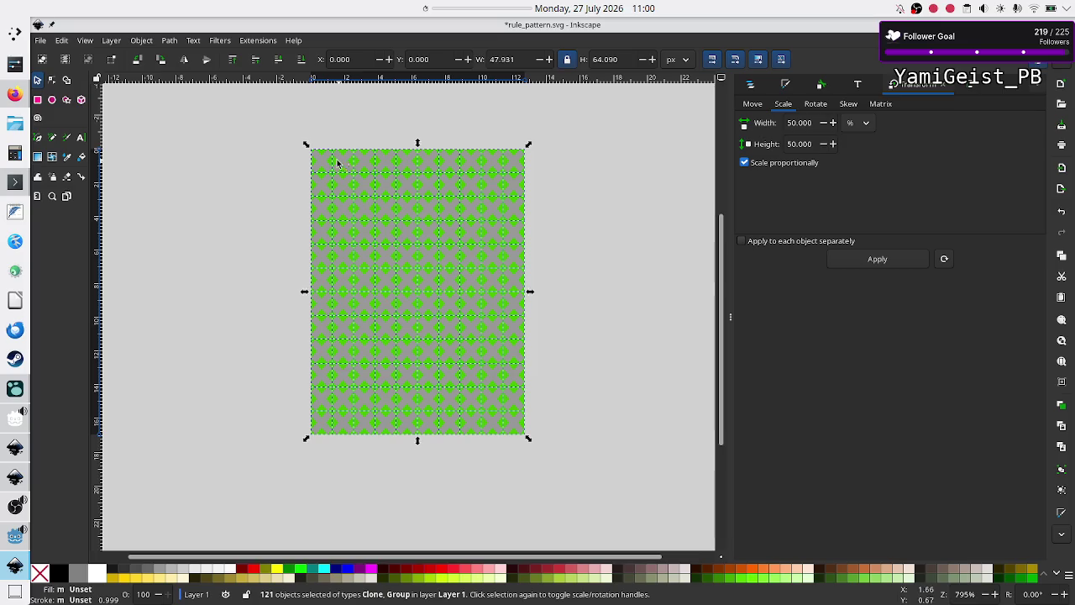
shift+click(323, 162)
key(Delete)
click(322, 160)
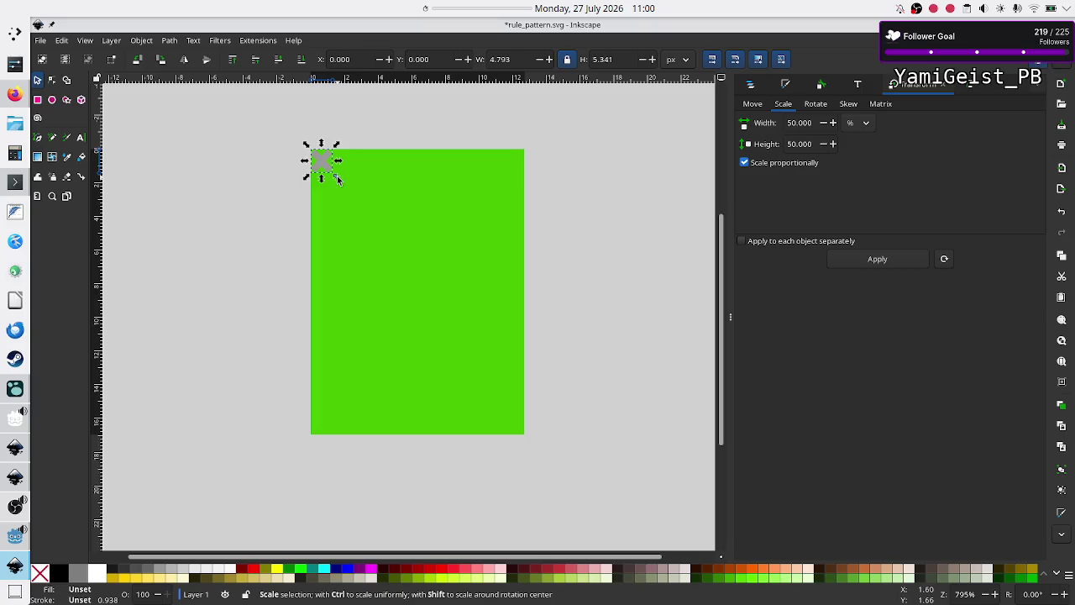
Try shrinking the remaining tile by dragging, undoing when it collapses to zero size.
mouse_move(337, 178)
mouse_down()
mouse_move(351, 194)
mouse_move(342, 233)
mouse_up()
mouse_move(443, 187)
mouse_down()
mouse_move(269, 168)
mouse_move(435, 223)
mouse_move(470, 154)
mouse_up()
key(ctrl)
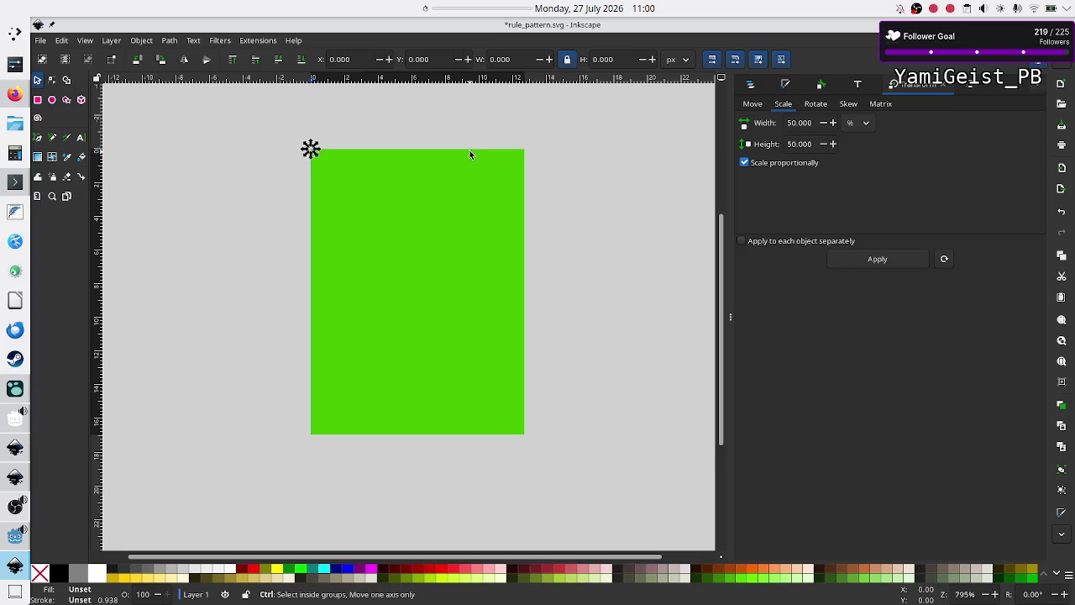
key(ctrl+z)
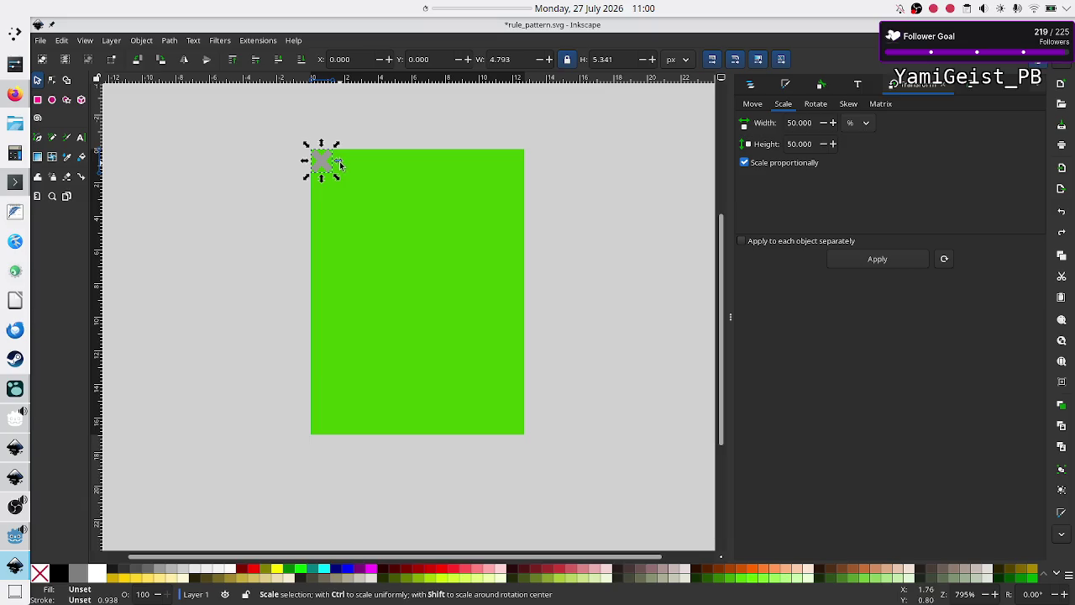
drag(339, 165, 338, 164)
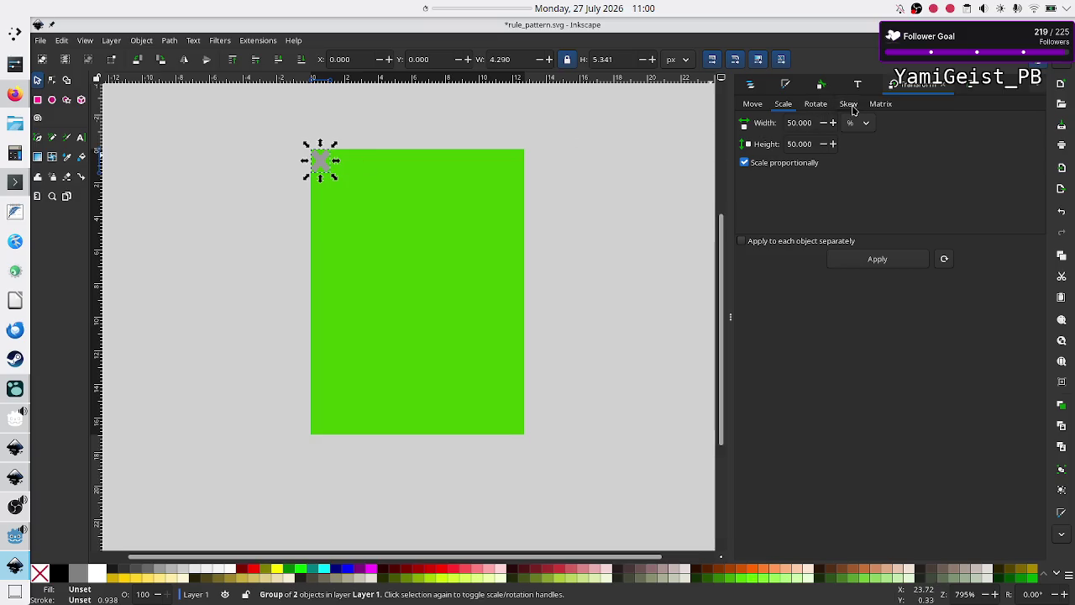
Scale the remaining tile to 50% with the Transform dialog and reselect it.
click(804, 123)
key(Return)
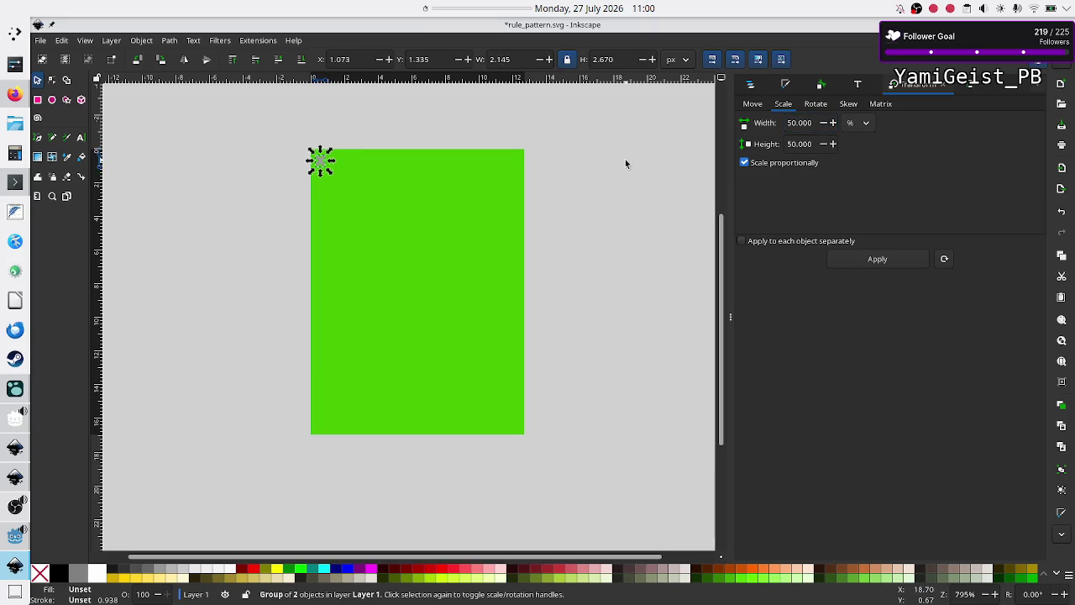
click(626, 160)
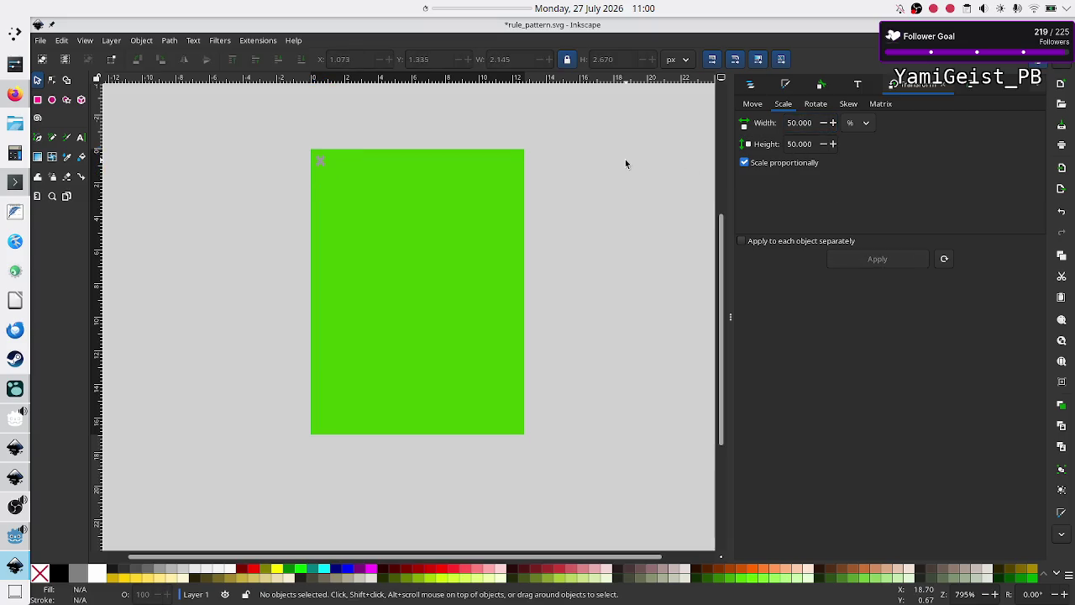
click(320, 162)
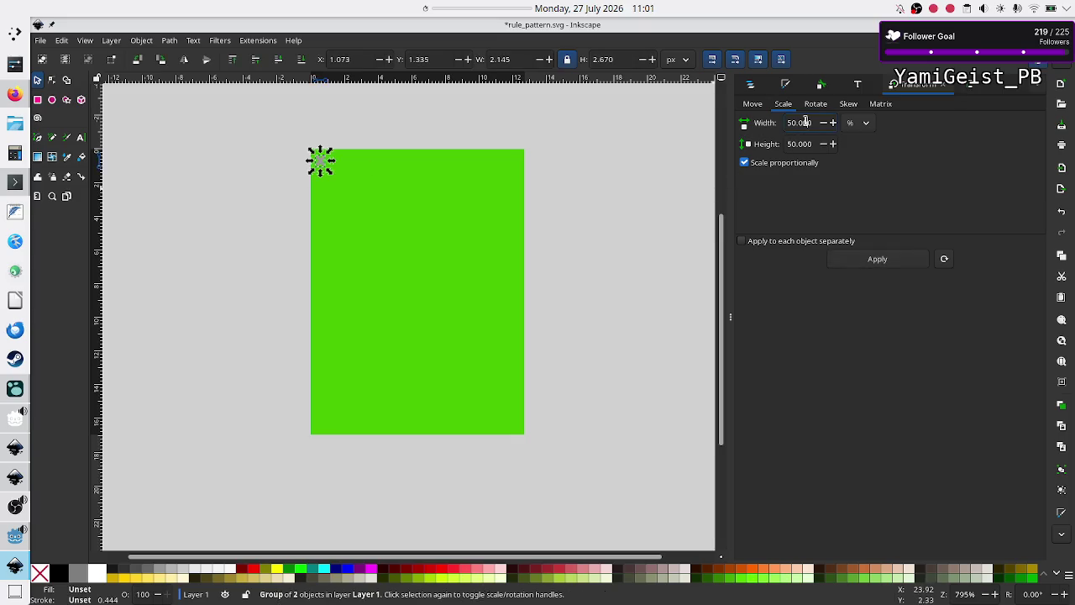
click(630, 223)
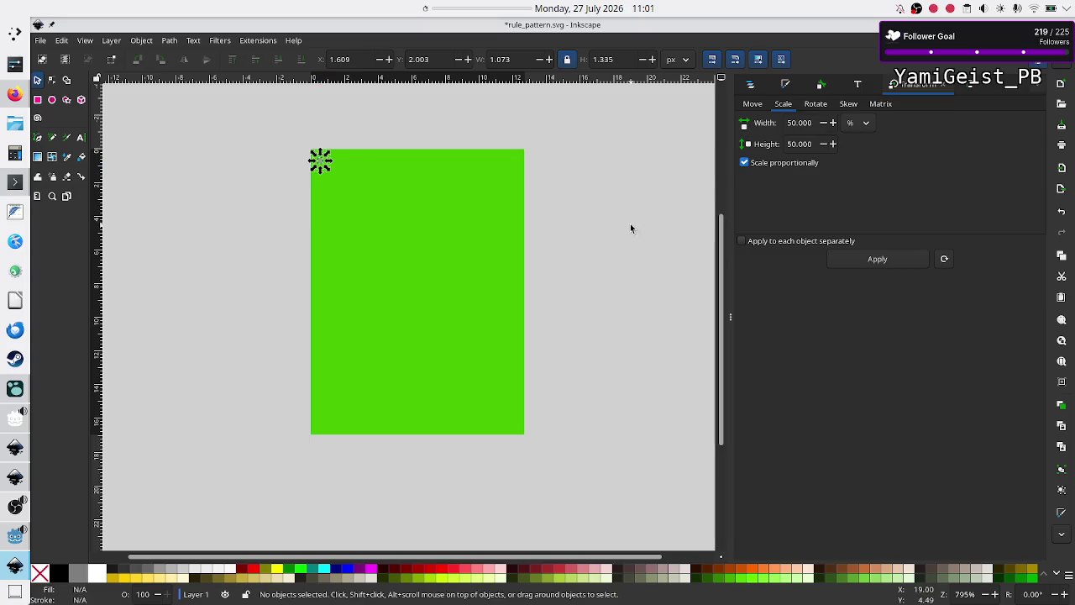
click(321, 163)
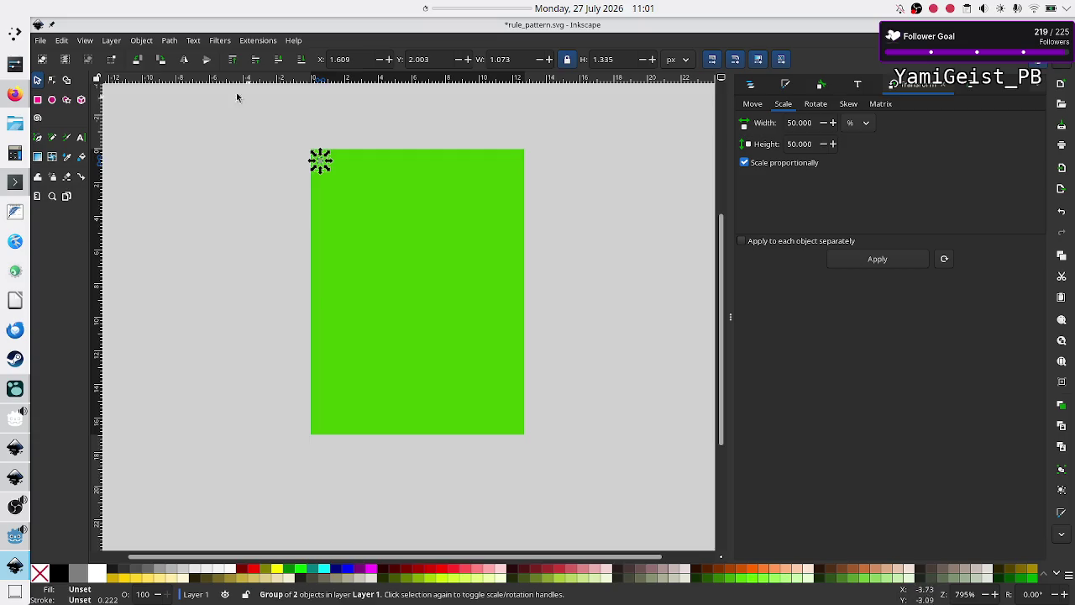
Create tiled clones of the small tile in a grid of 48 rows by 40 columns.
click(62, 41)
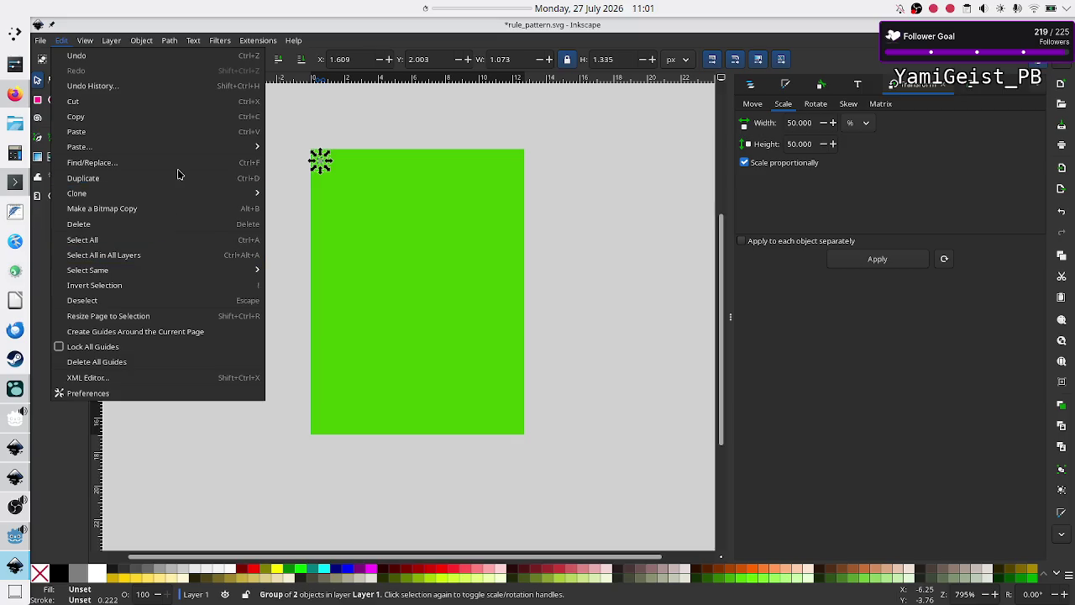
mouse_move(151, 195)
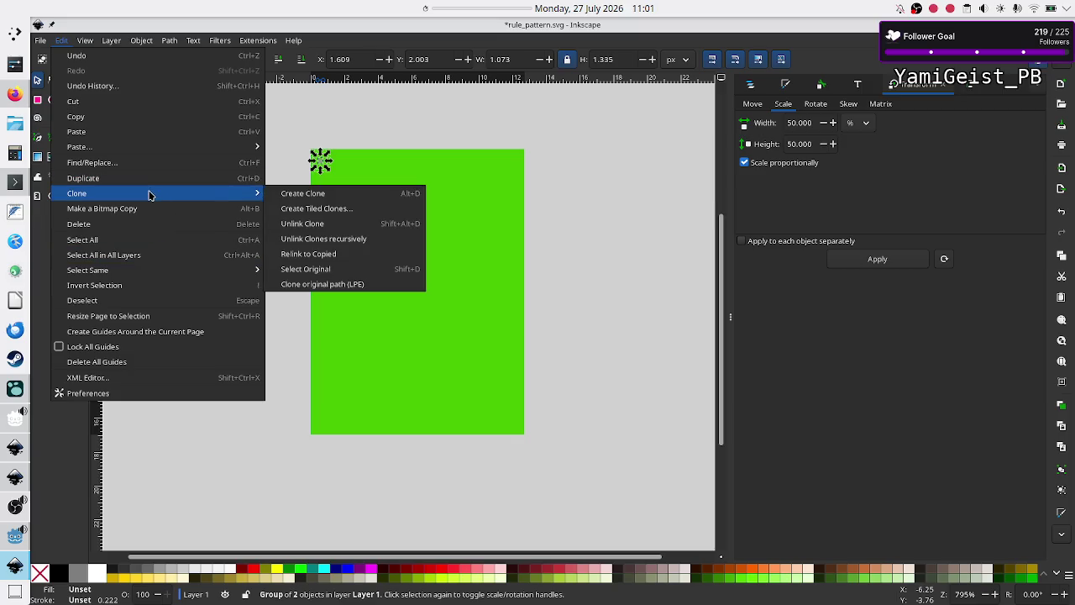
click(340, 210)
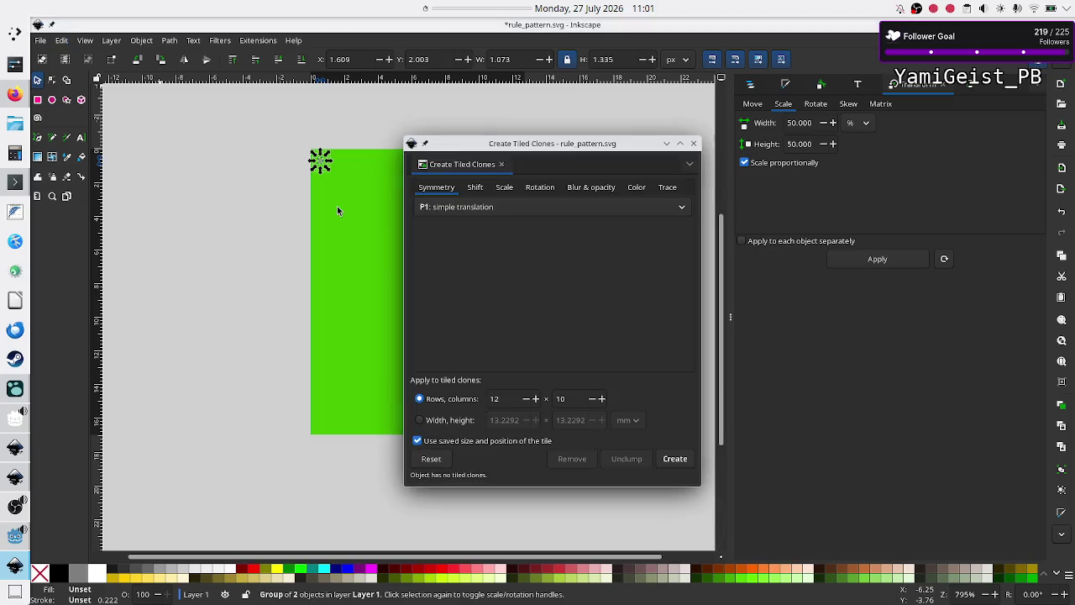
double_click(514, 400)
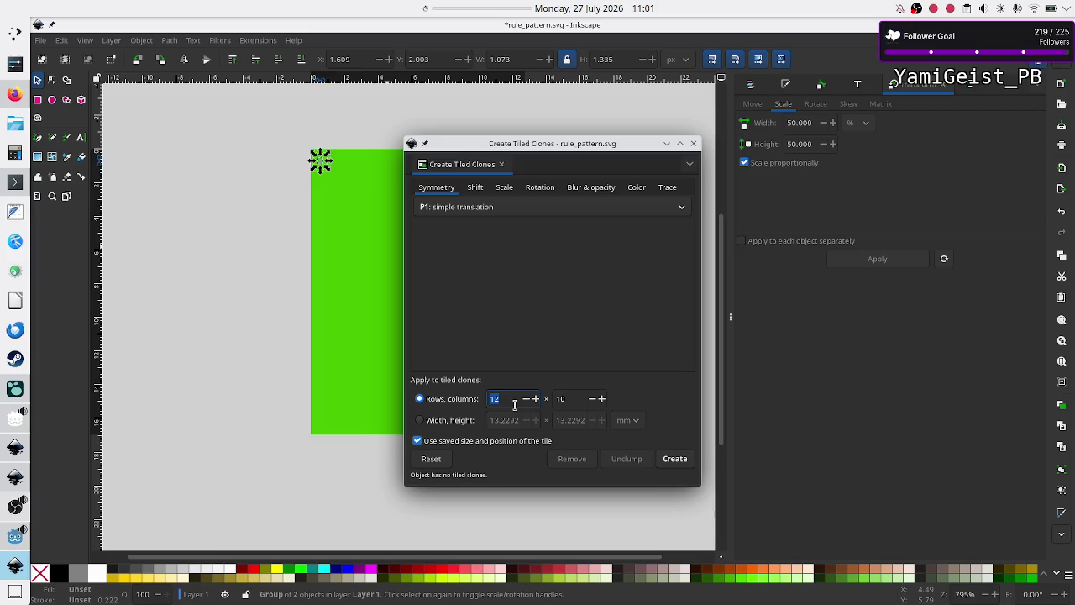
text(48)
double_click(571, 396)
text(40)
click(680, 462)
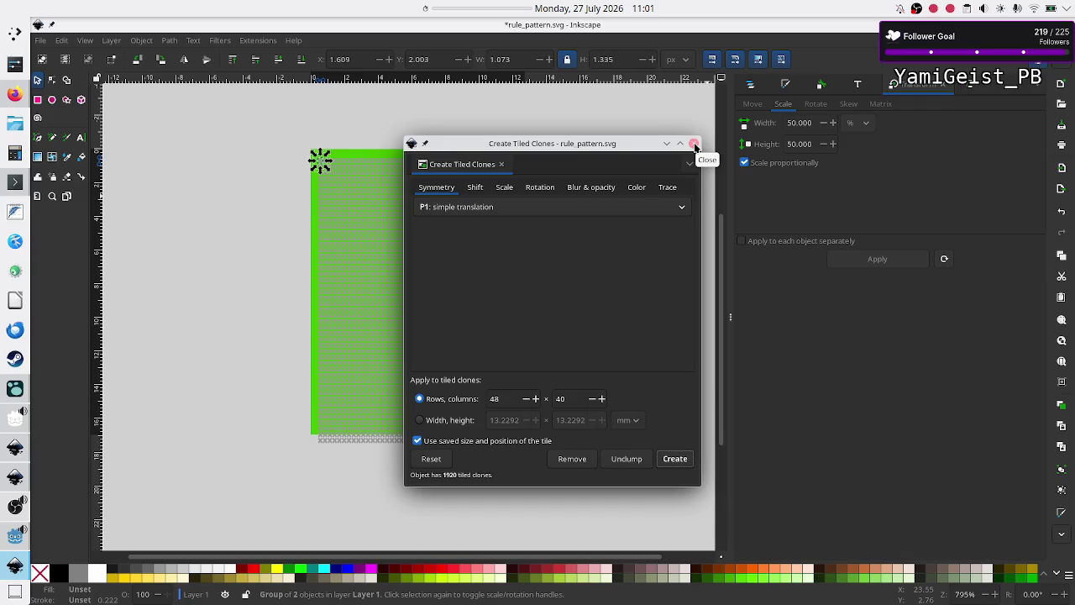
Group all 1921 tiles and move the group to the page's top-left corner.
click(694, 144)
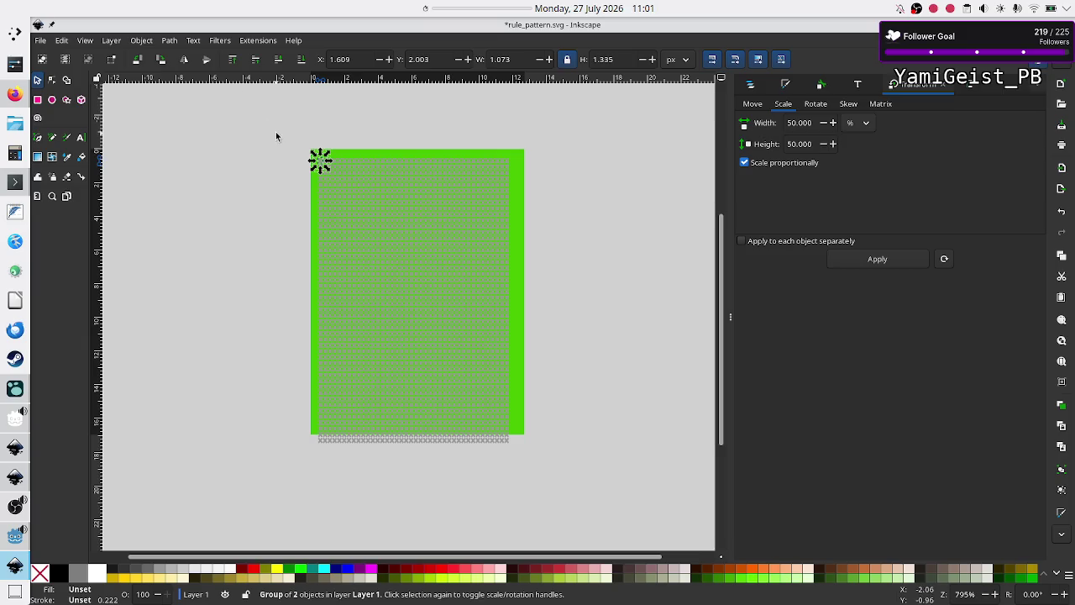
mouse_move(275, 132)
mouse_down()
mouse_move(401, 233)
mouse_move(557, 488)
mouse_up()
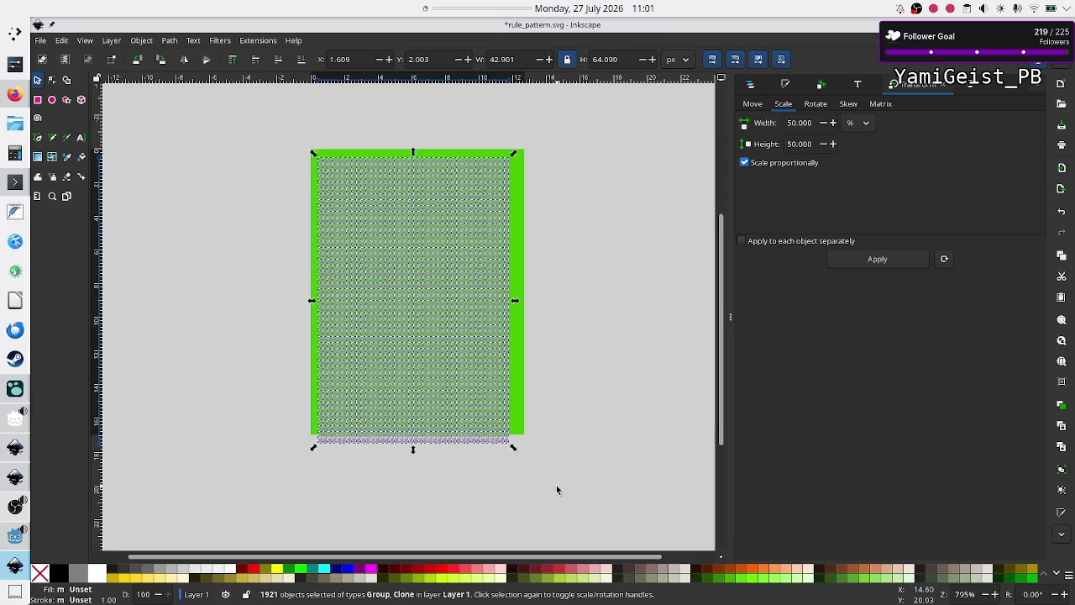
key(ctrl+g)
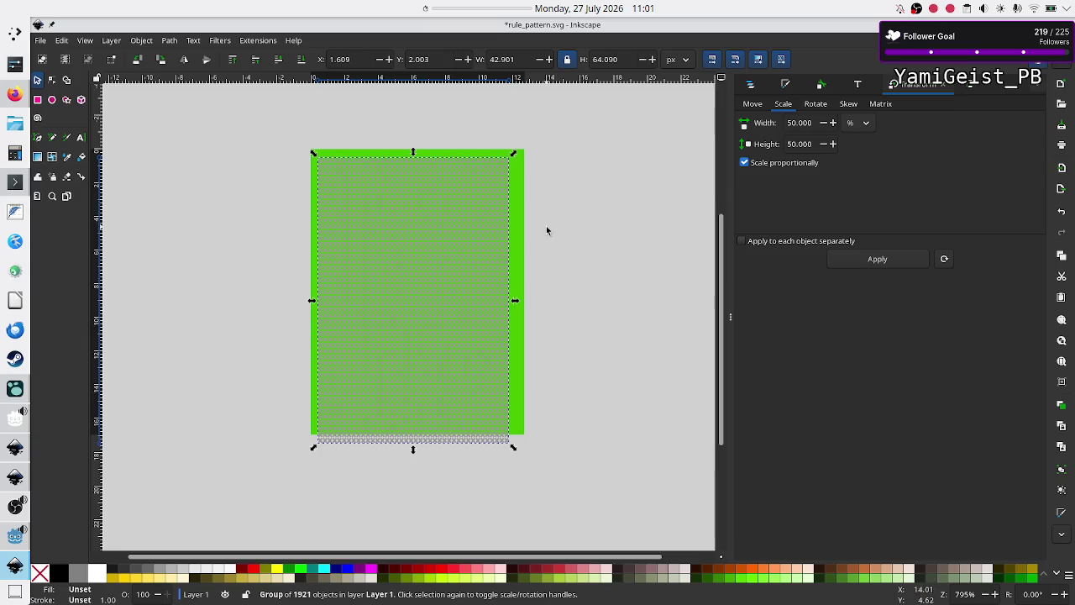
drag(414, 279, 408, 271)
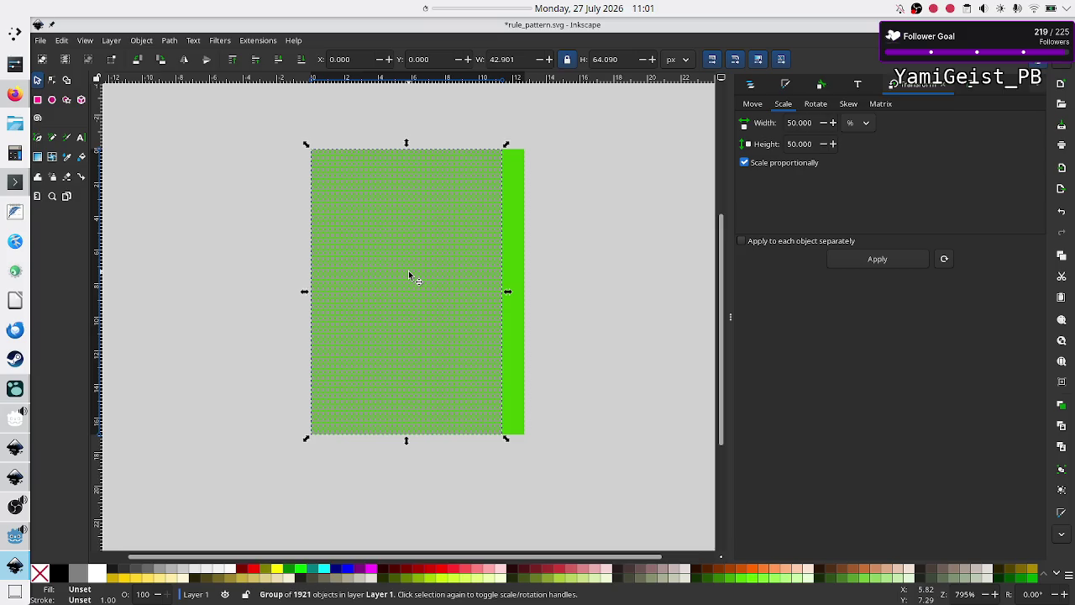
click(558, 260)
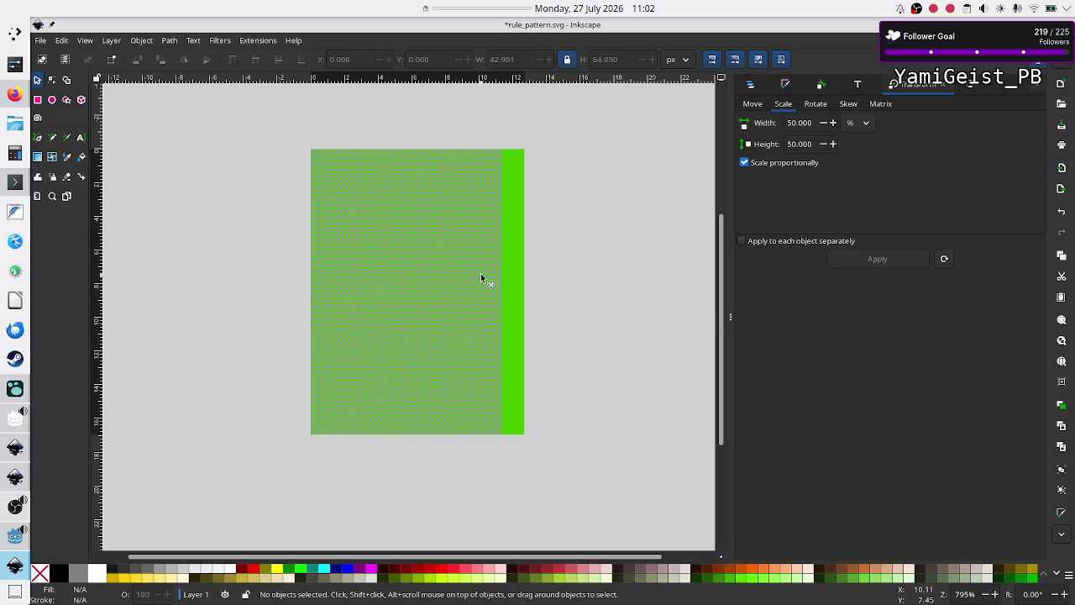
key(ctrl)
key(ctrl+s)
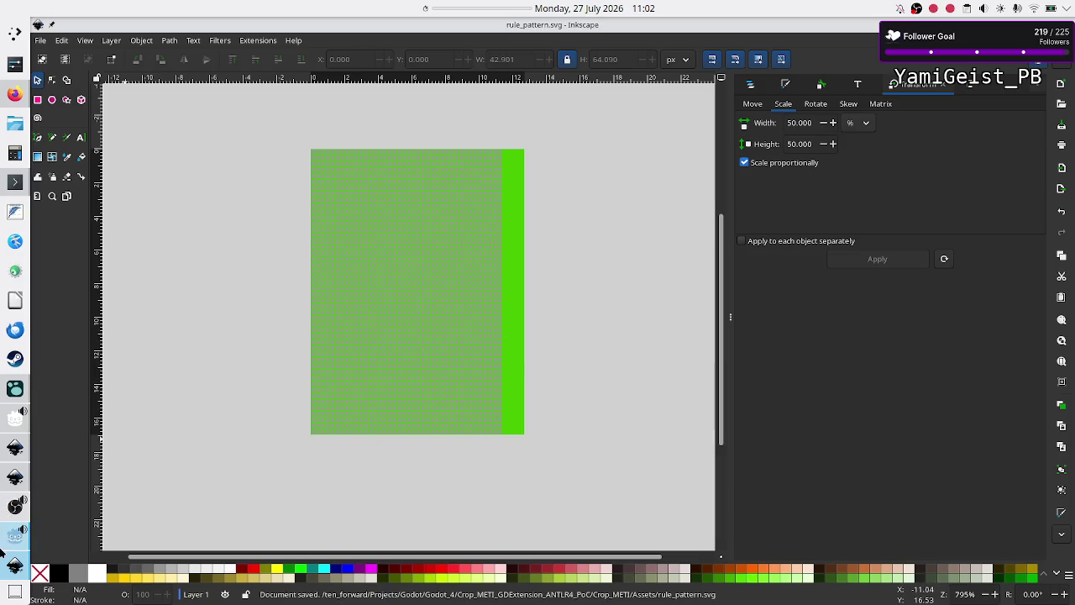
mouse_move(10, 544)
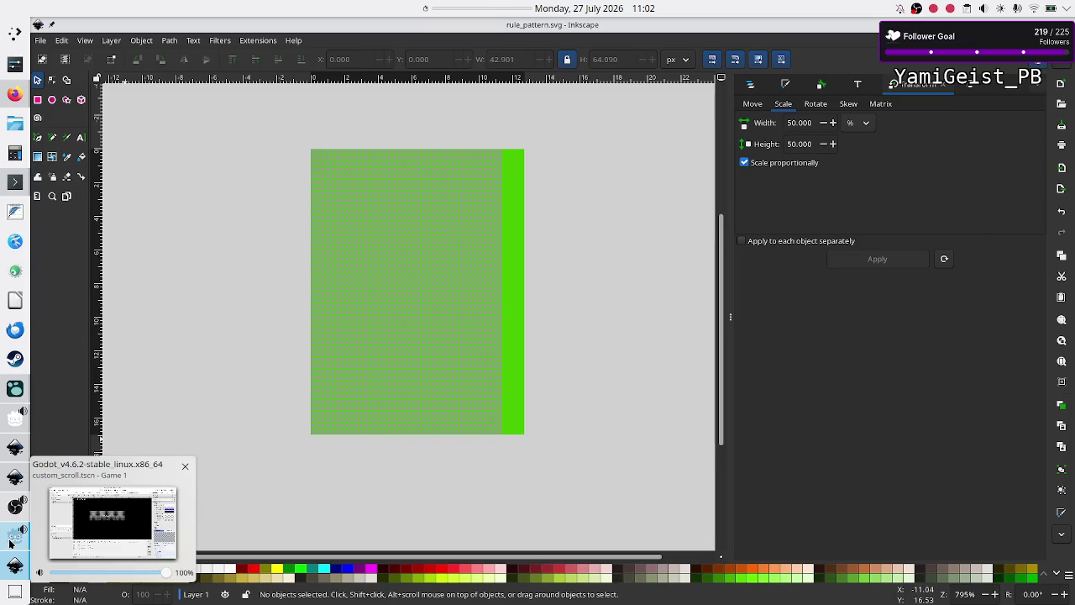
Filter FileSystem for 'rule' and set rule_pattern.svg as the PanelContainer's StyleBoxTexture texture.
click(10, 545)
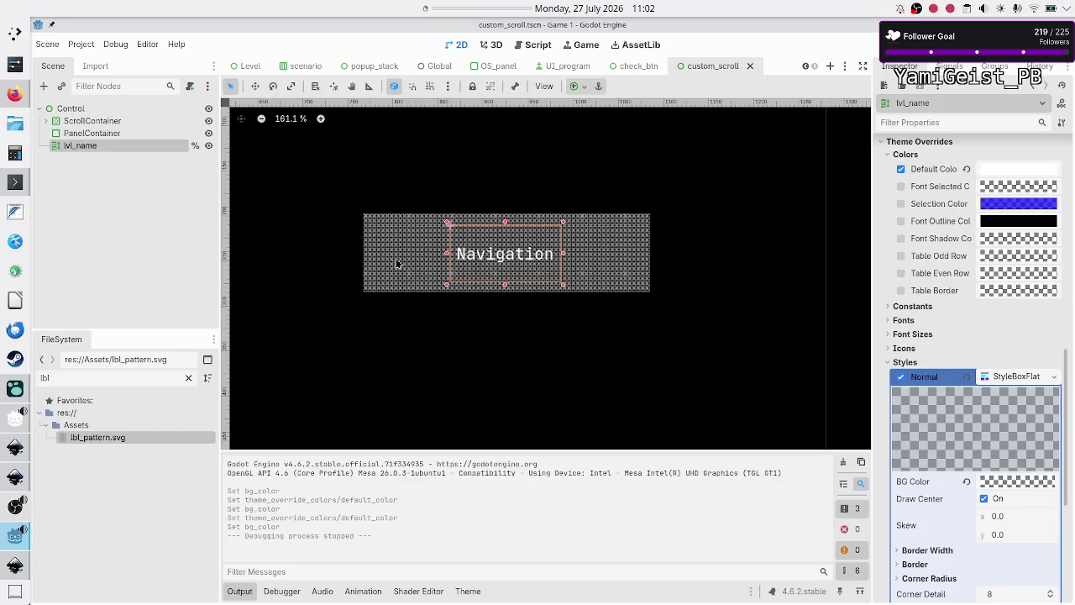
click(96, 135)
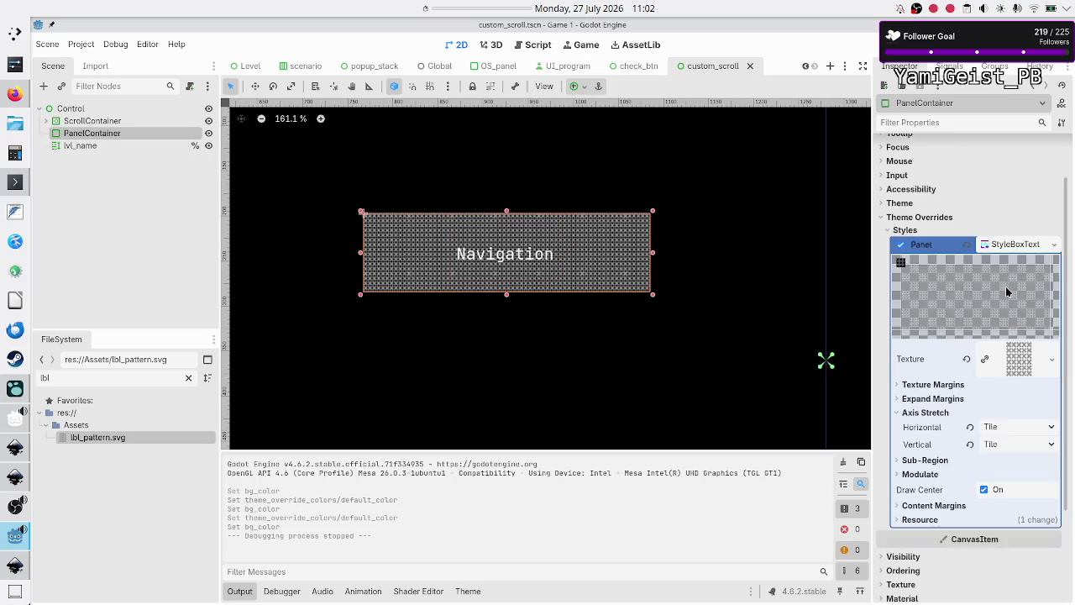
double_click(76, 378)
key(BackSpace)
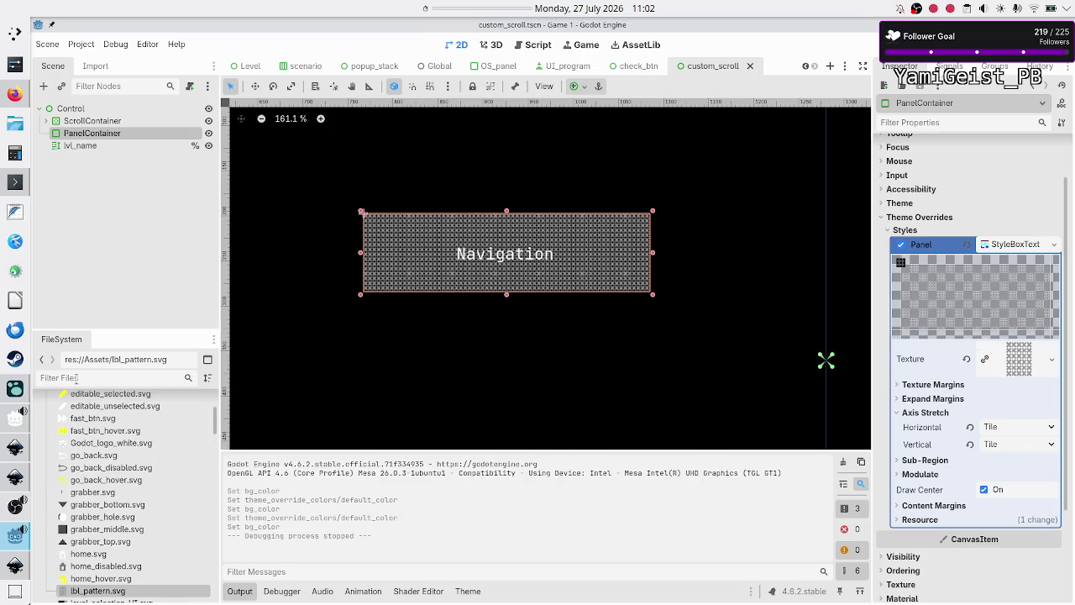
text(rule)
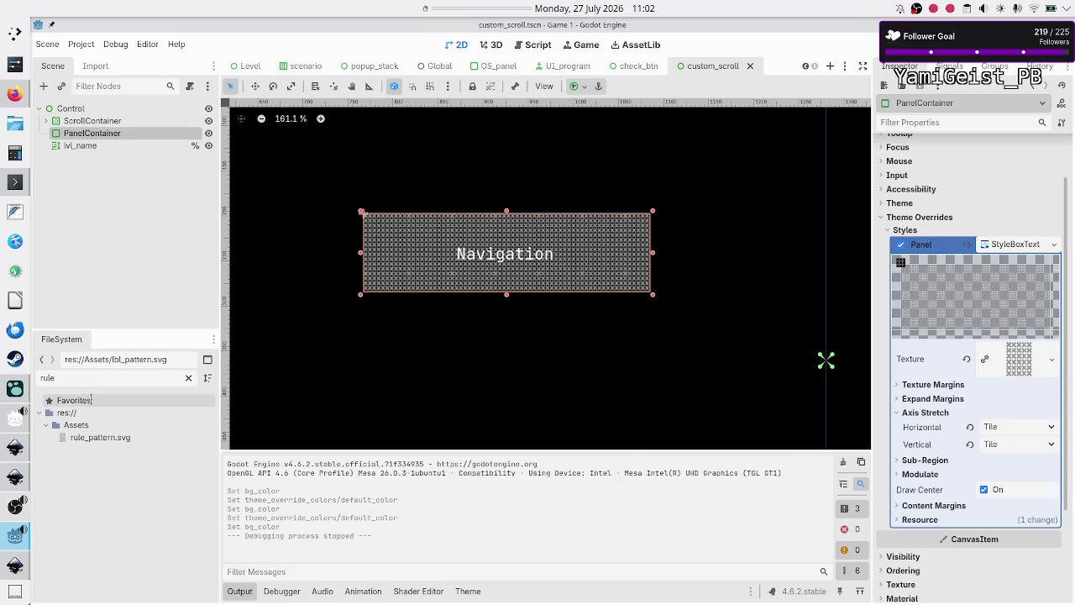
click(110, 437)
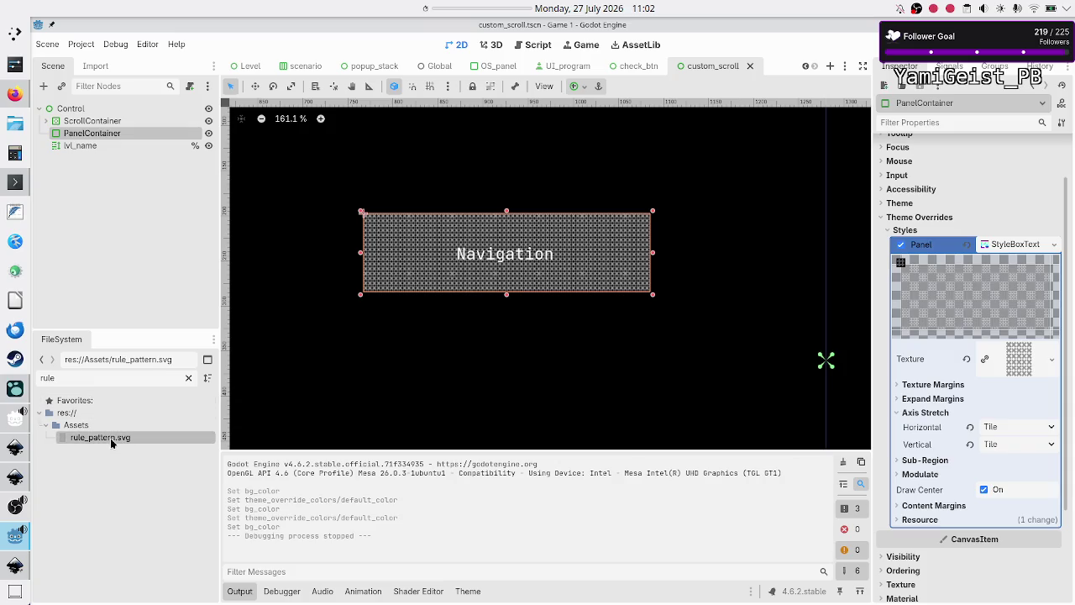
mouse_move(110, 438)
mouse_down()
mouse_move(378, 411)
mouse_move(636, 328)
mouse_move(729, 315)
mouse_move(1019, 358)
mouse_up()
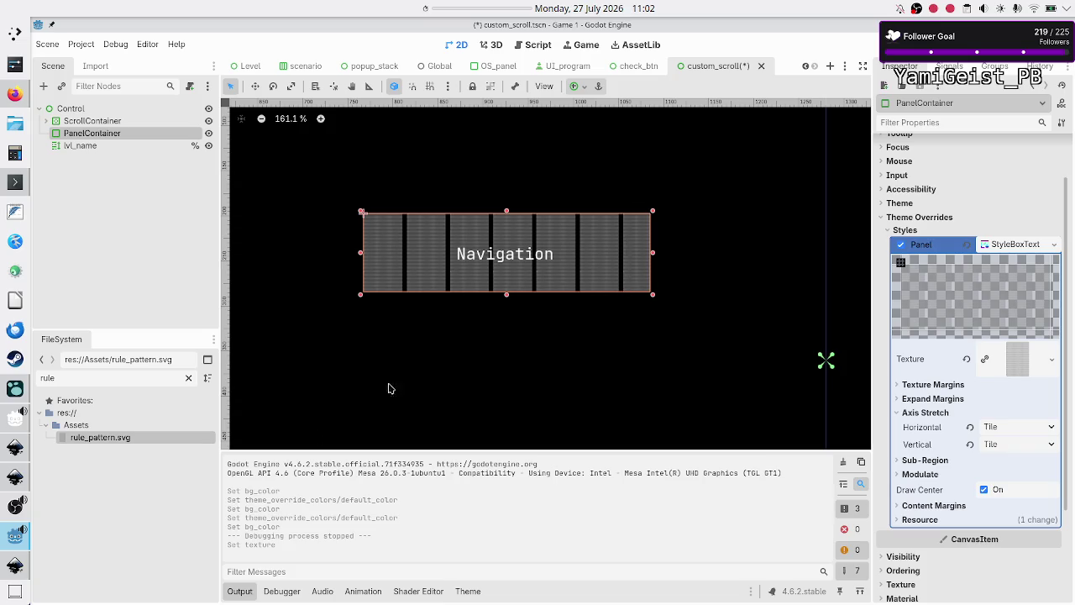
Darken the panel texture's Modulate colour toward grey, then return to Inkscape.
click(15, 565)
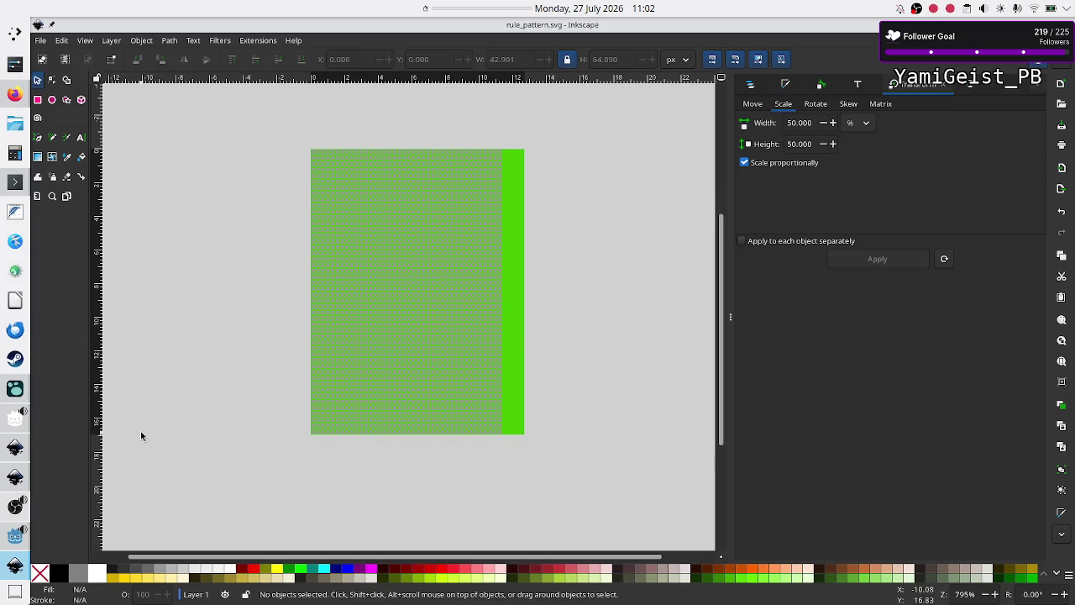
click(10, 537)
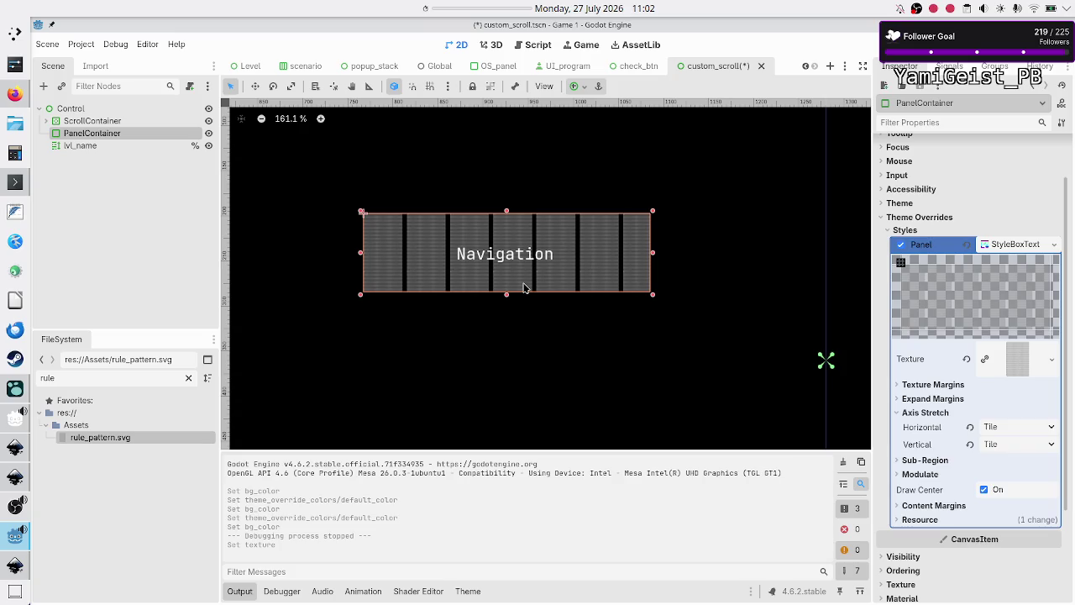
click(1021, 363)
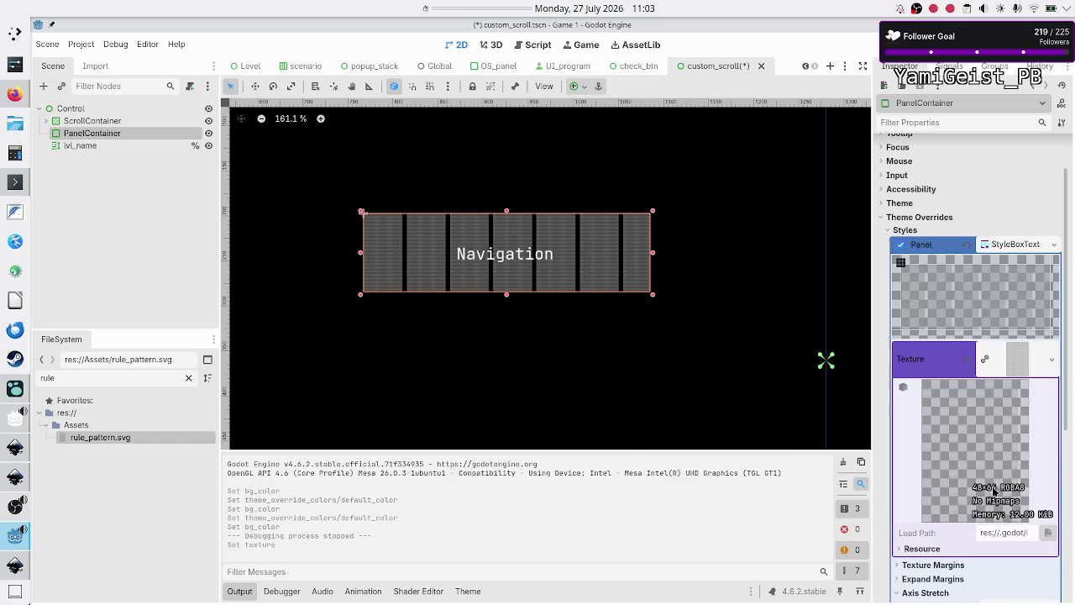
scroll(967, 412, down, 5)
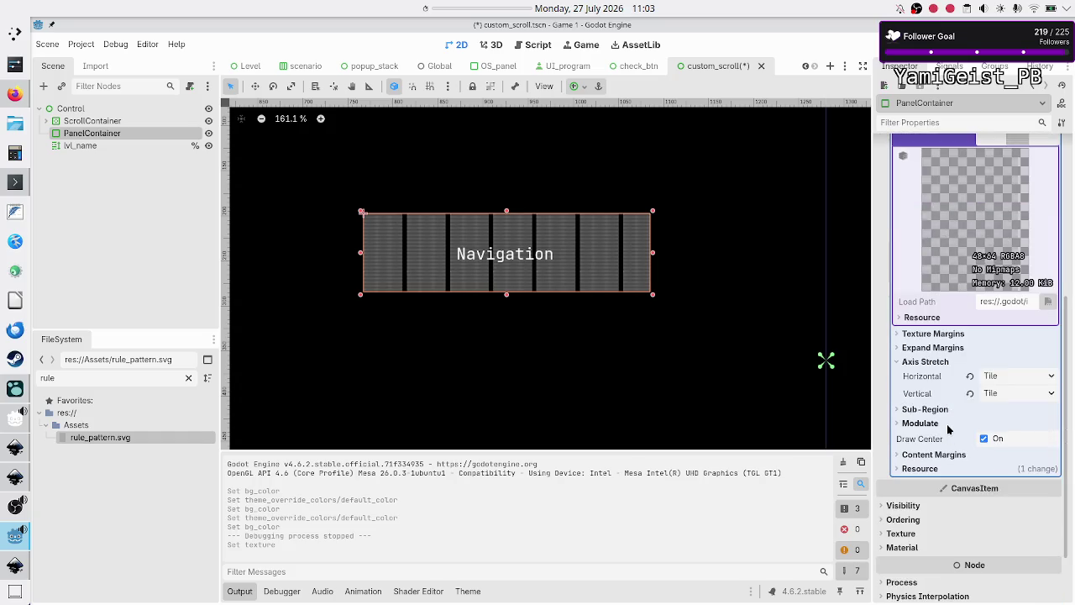
click(947, 424)
click(1023, 438)
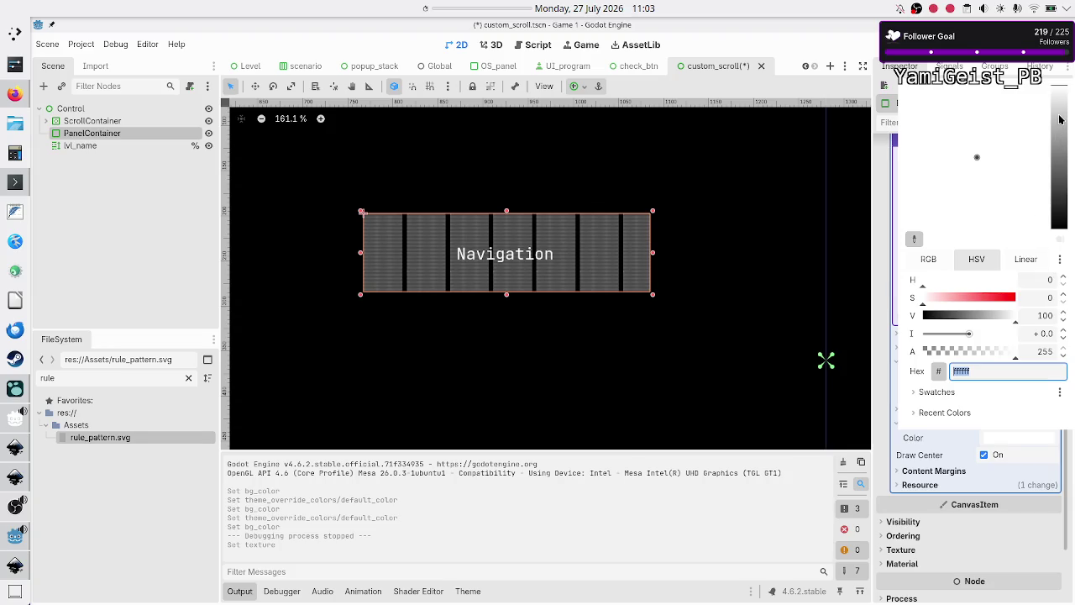
mouse_move(1060, 120)
mouse_down()
mouse_move(1062, 152)
mouse_move(1069, 89)
mouse_up()
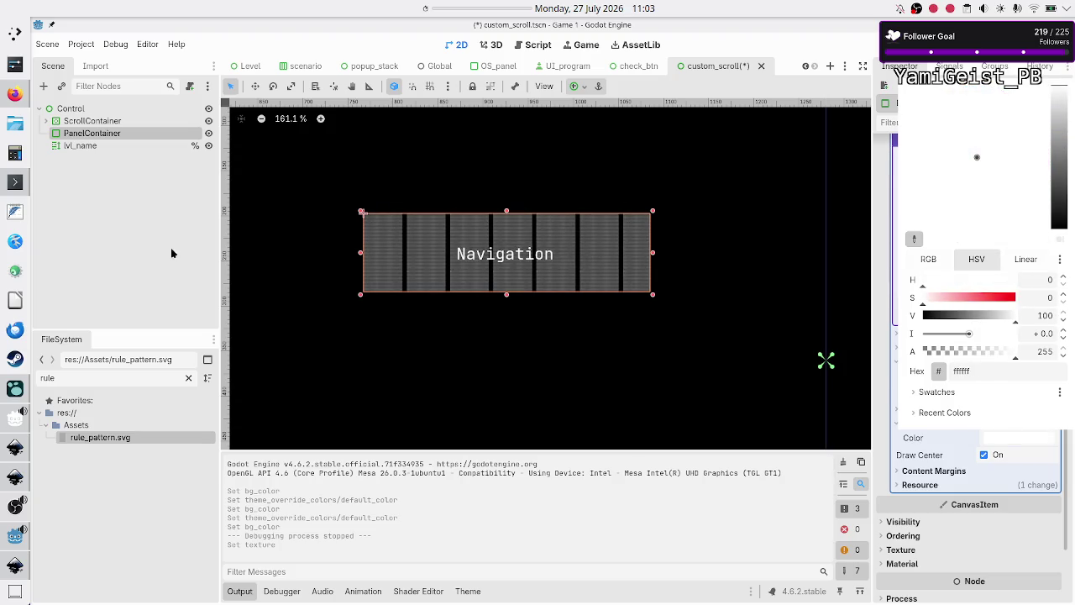
click(81, 266)
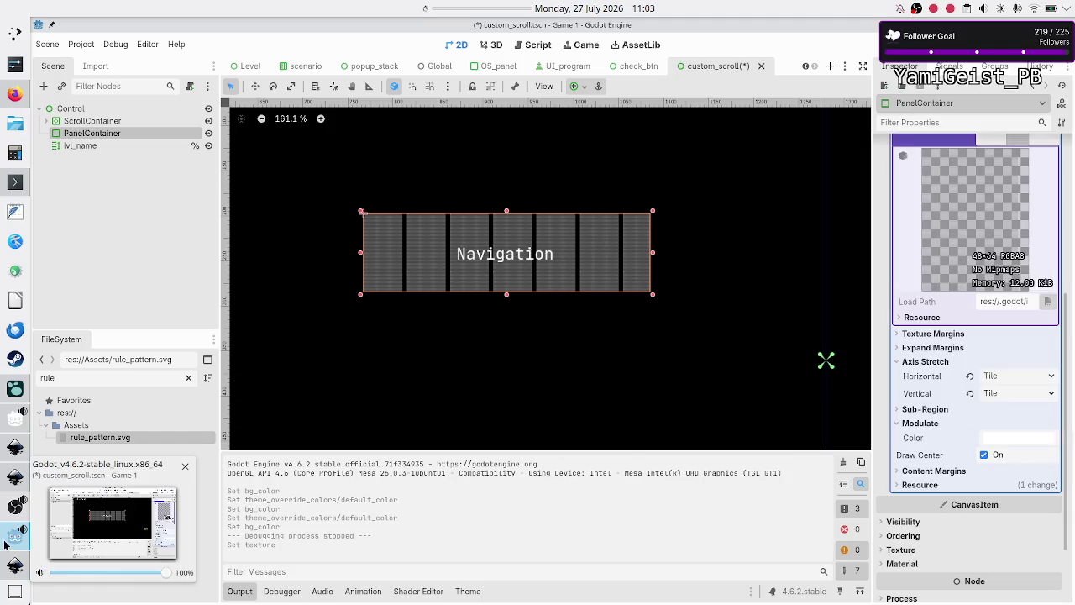
click(5, 568)
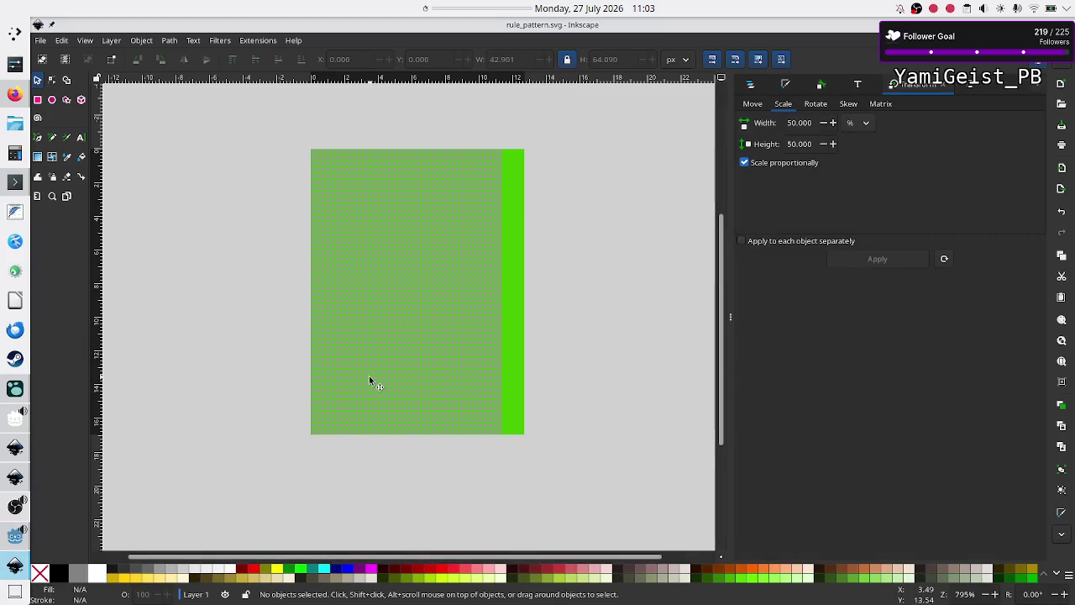
Fill the pattern group with grey and save rule_pattern.svg to check it in Godot.
click(439, 378)
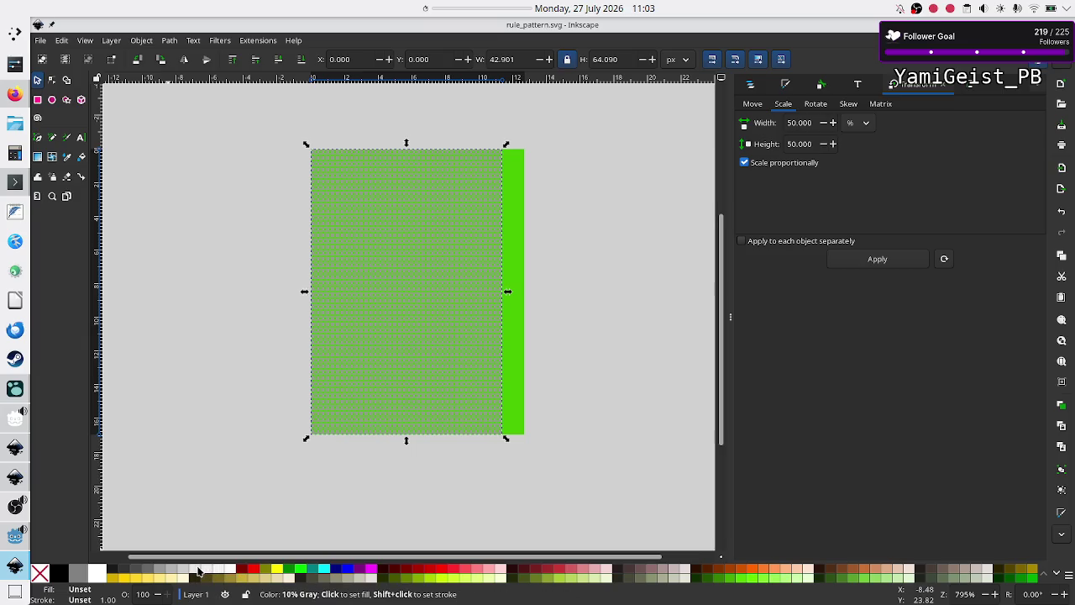
click(198, 571)
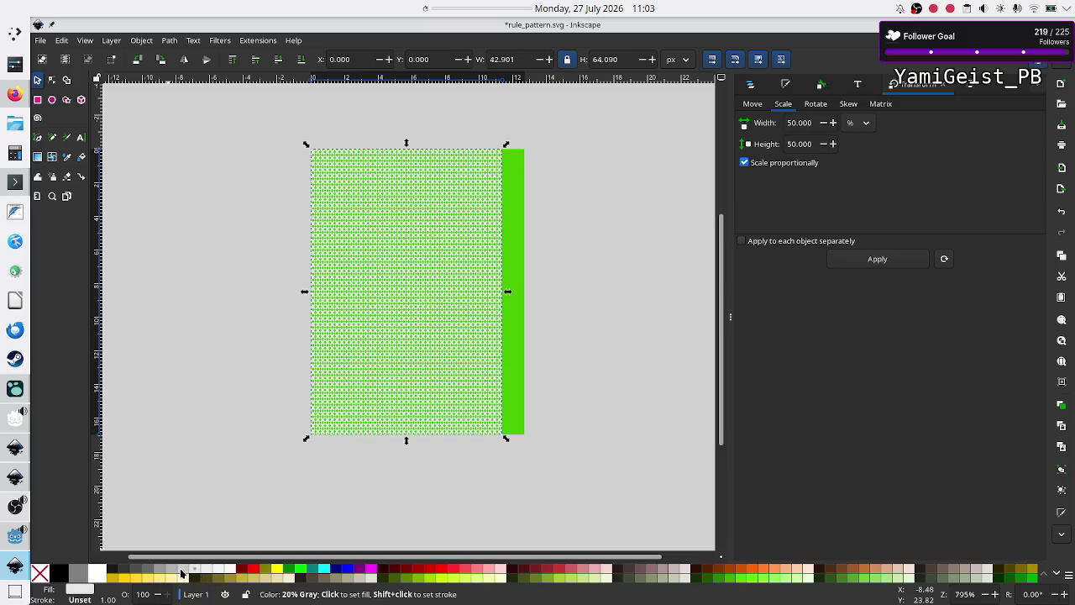
click(180, 571)
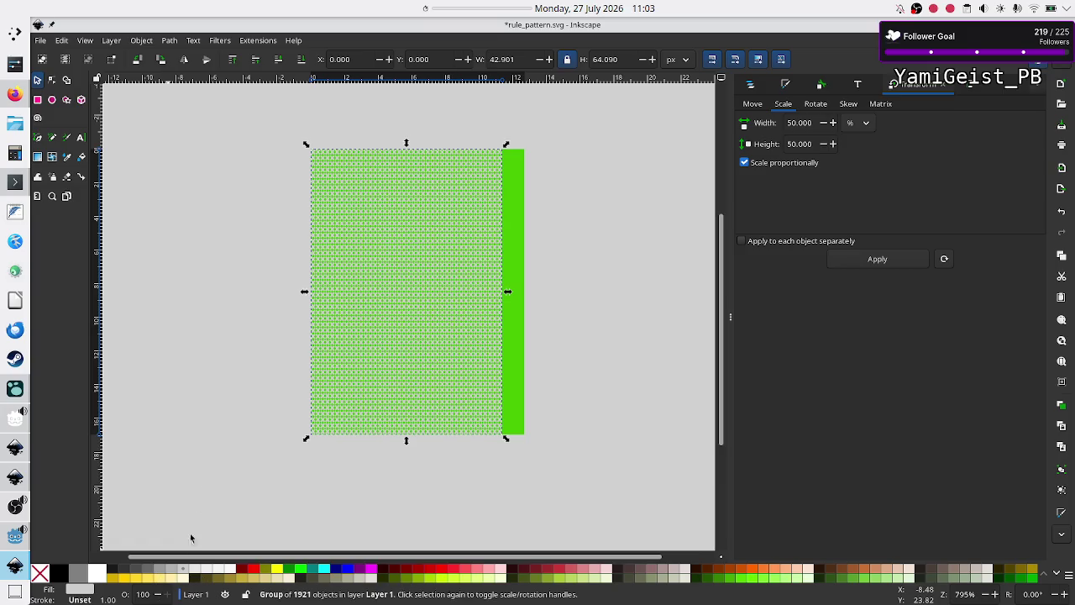
click(202, 477)
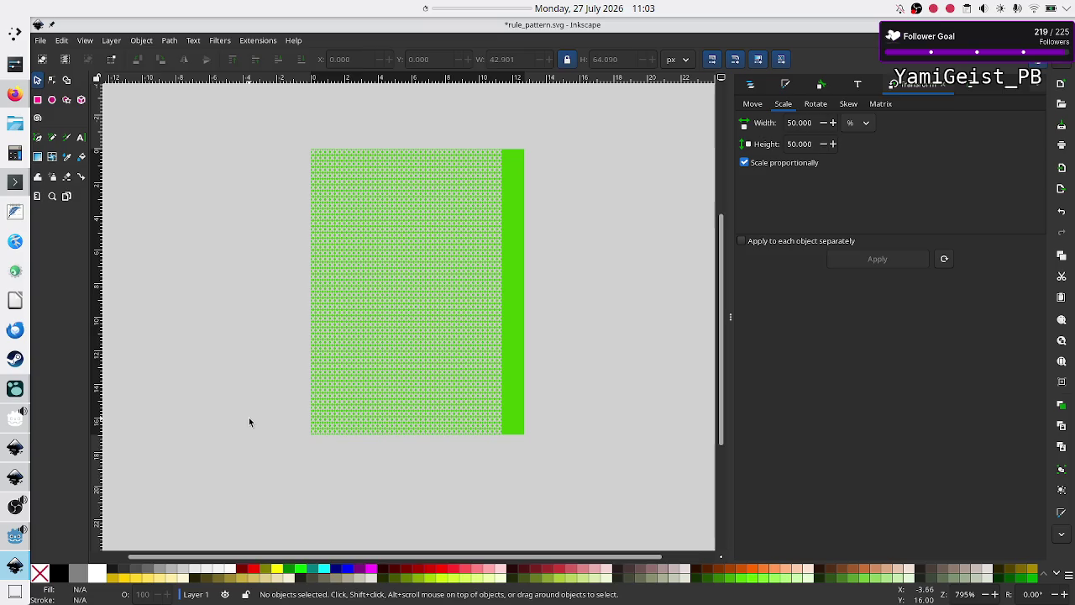
key(ctrl+s)
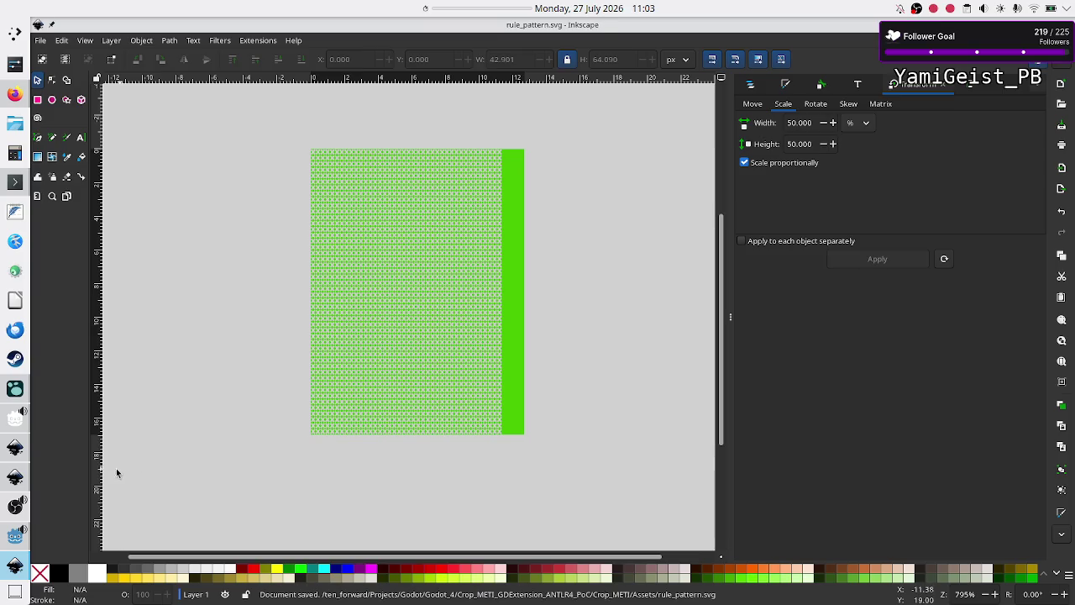
click(12, 545)
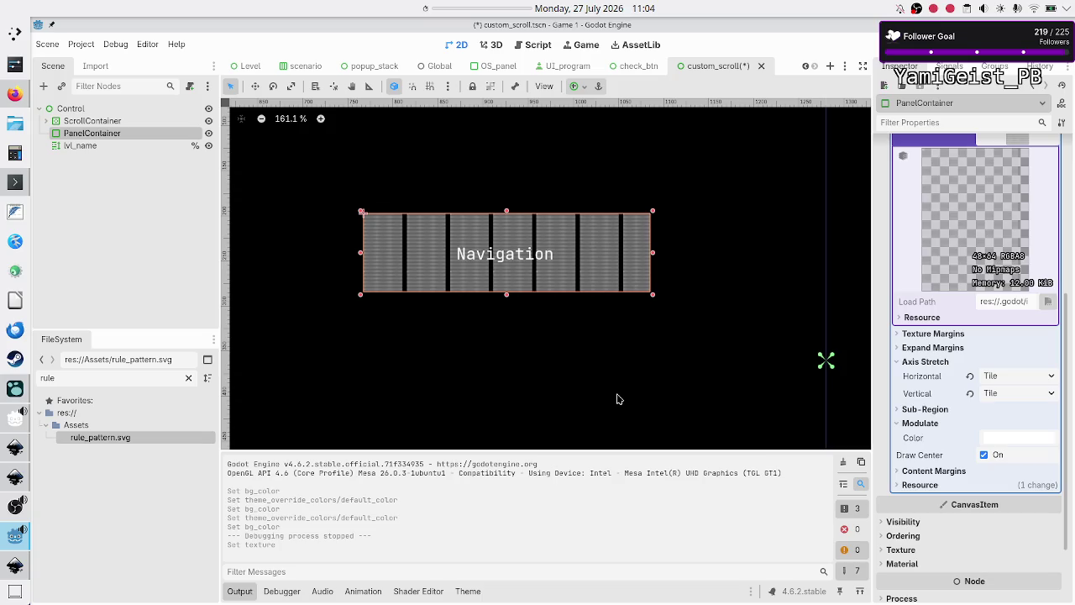
Give the pattern a lighter grey fill, save again, and return to Godot.
click(15, 565)
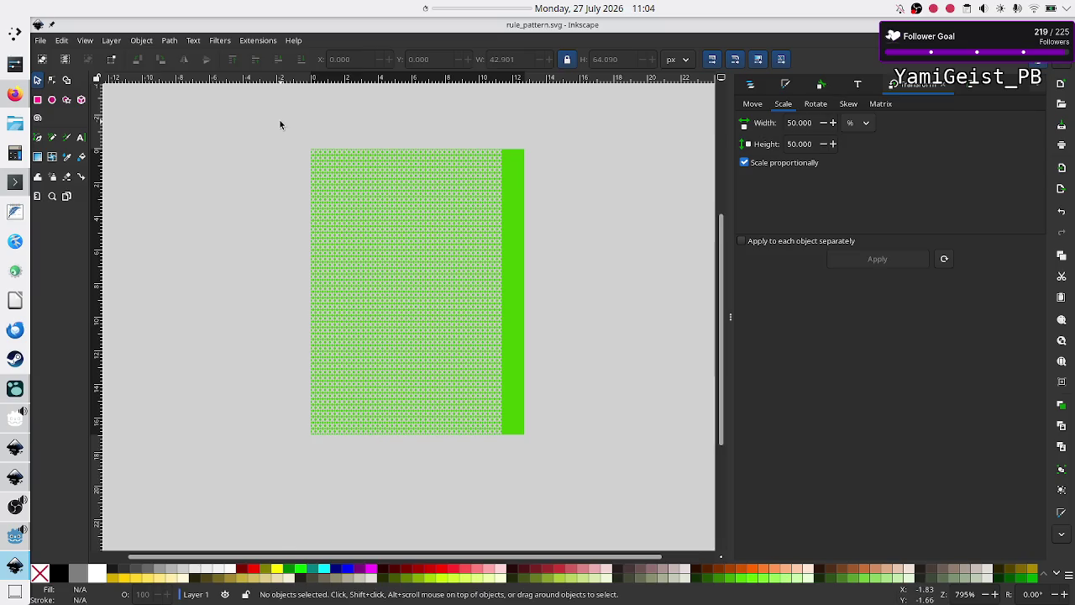
mouse_move(280, 121)
mouse_down()
mouse_move(390, 216)
mouse_move(526, 438)
mouse_up()
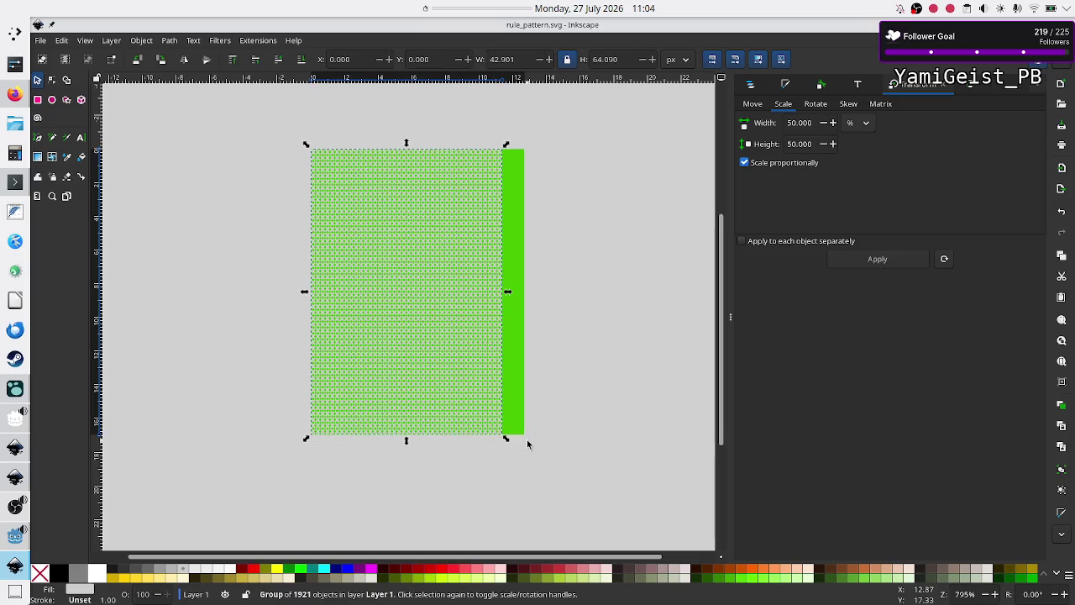
click(205, 571)
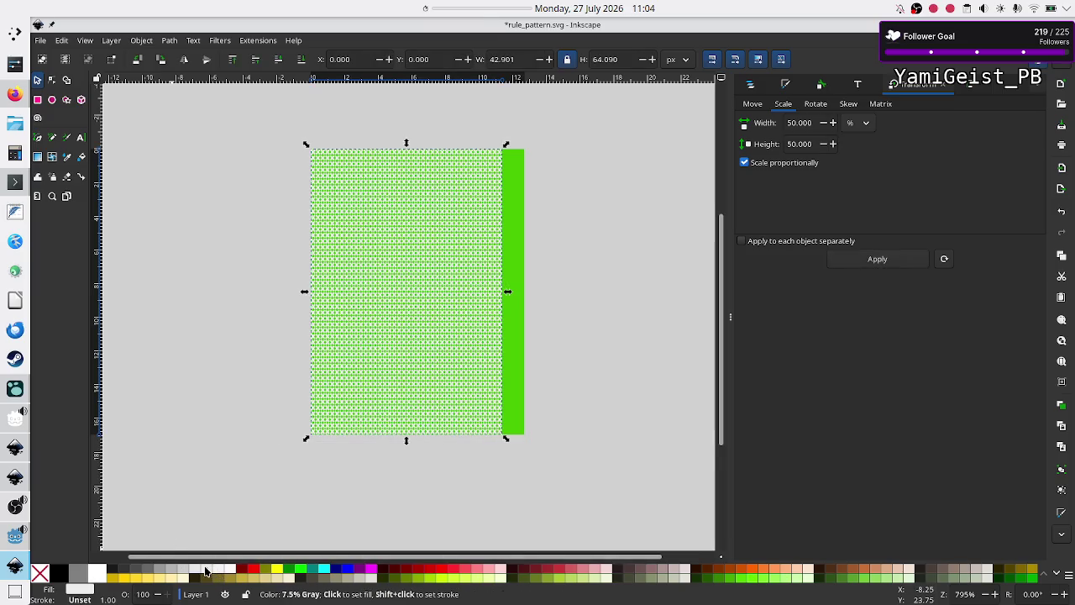
click(208, 479)
key(ctrl+s)
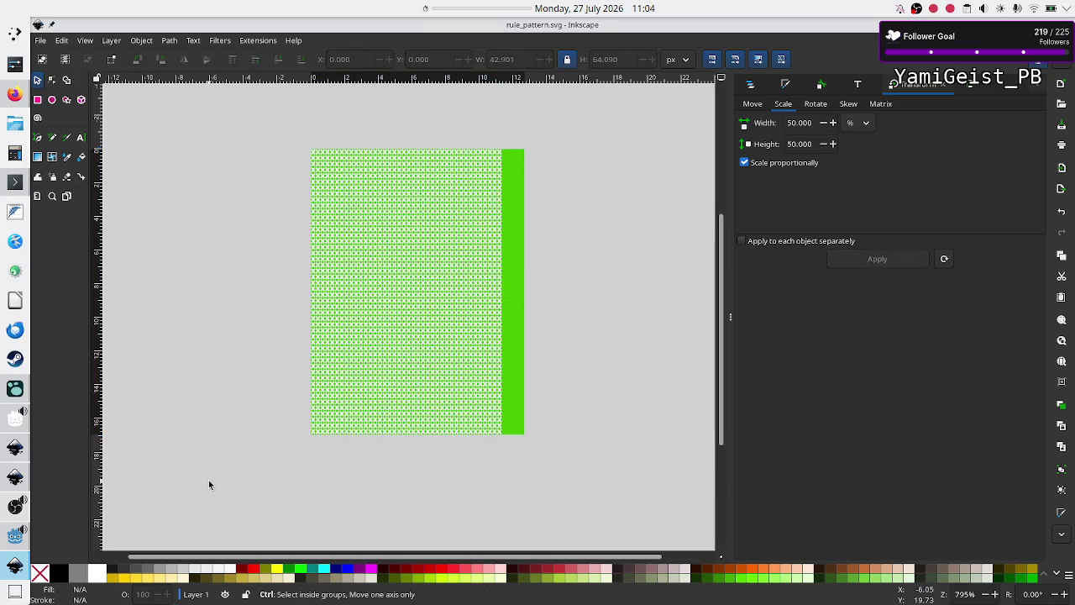
click(15, 535)
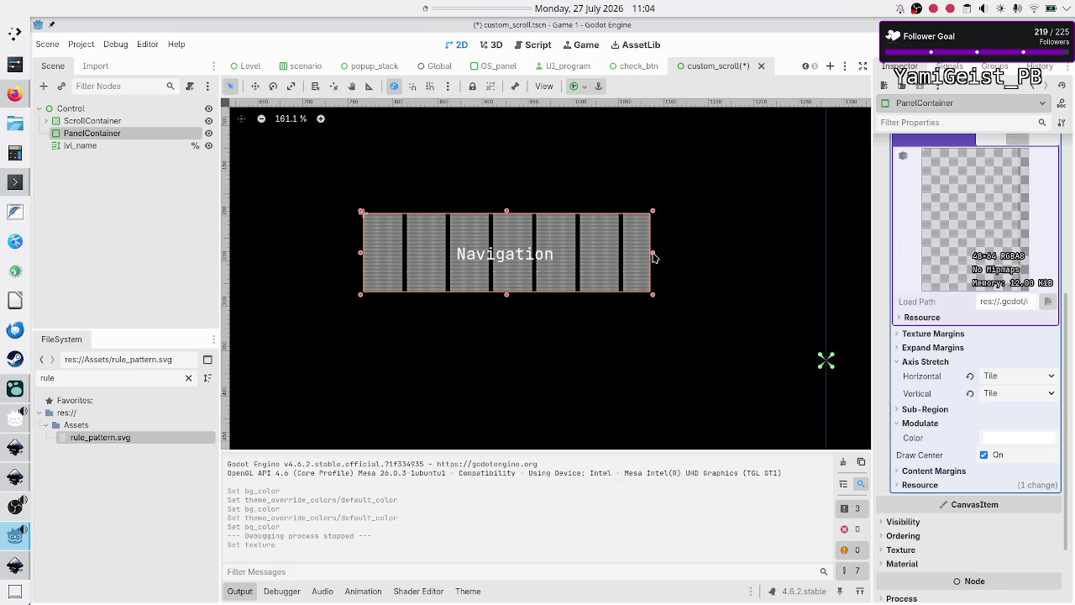
Widen the Navigation panel to 328 × 87 and set the texture's horizontal axis stretch to Stretch.
mouse_move(654, 252)
mouse_down()
mouse_move(708, 254)
mouse_move(662, 254)
mouse_up()
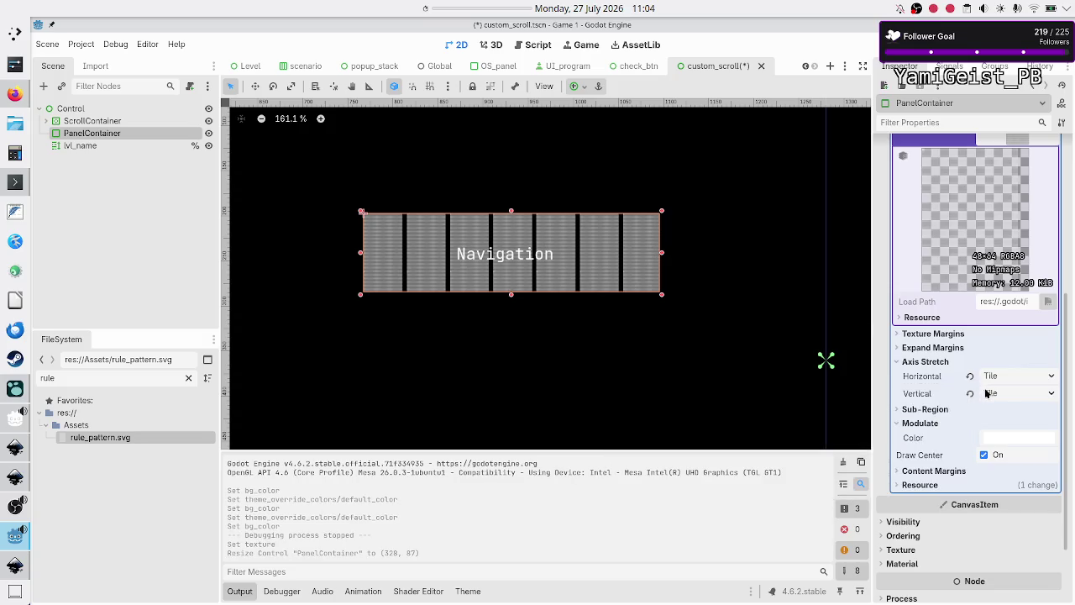
click(1011, 379)
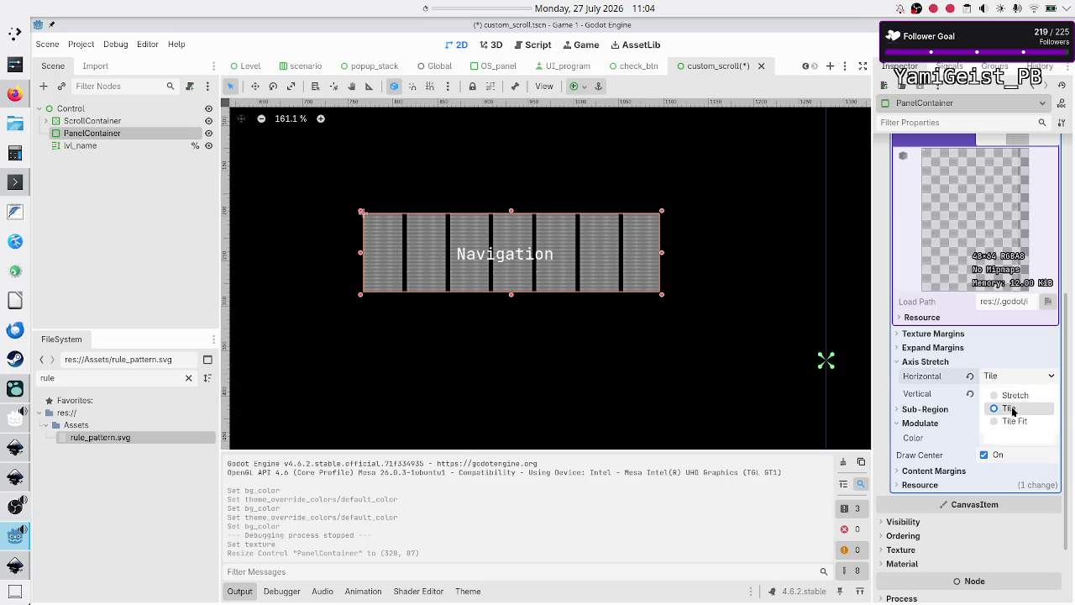
click(1015, 421)
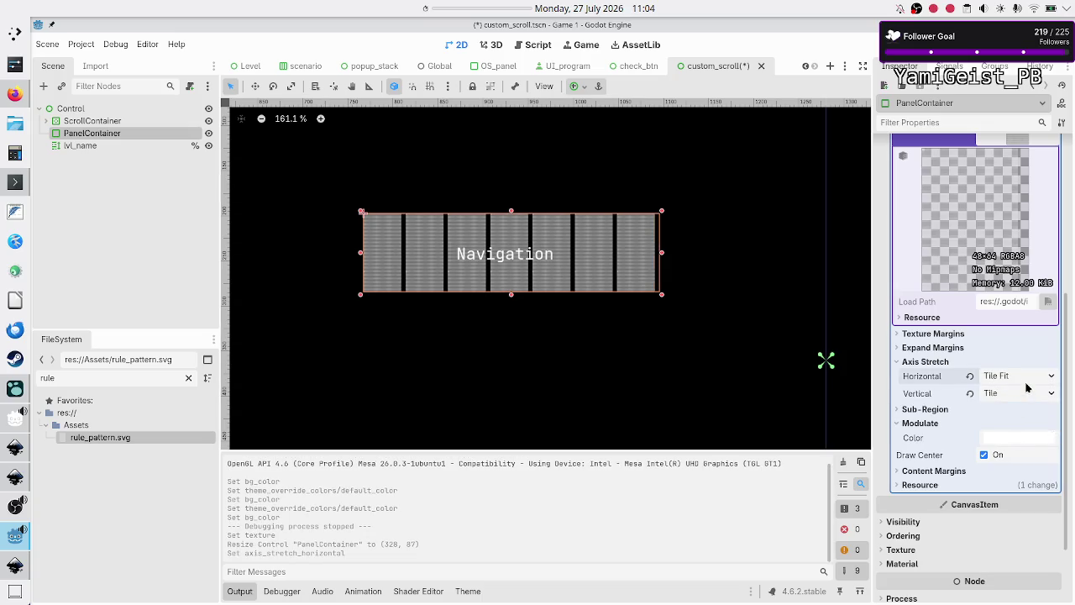
click(1012, 380)
click(1012, 395)
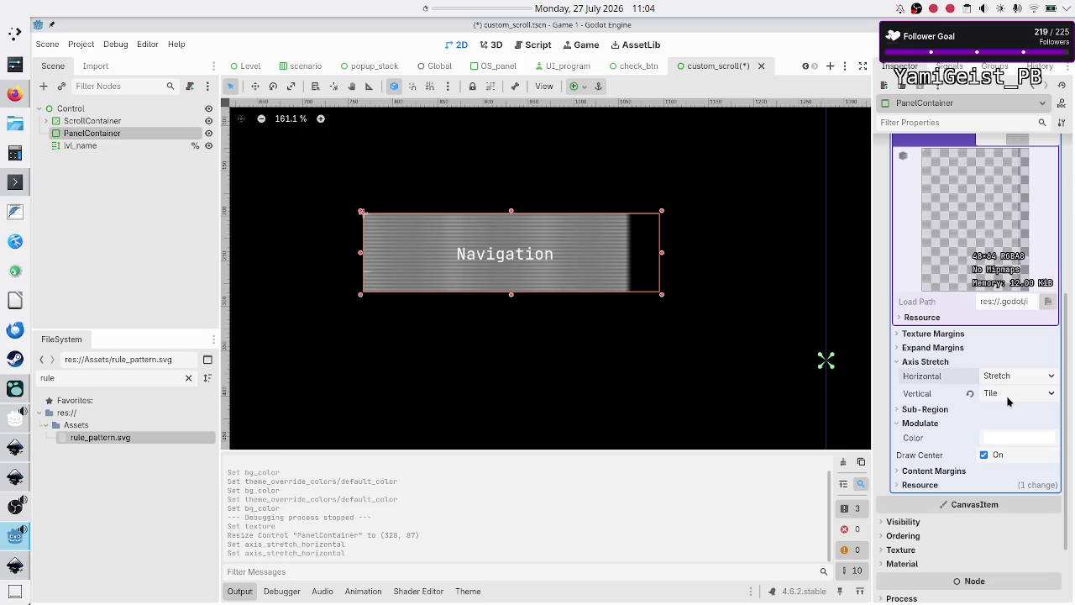
click(757, 356)
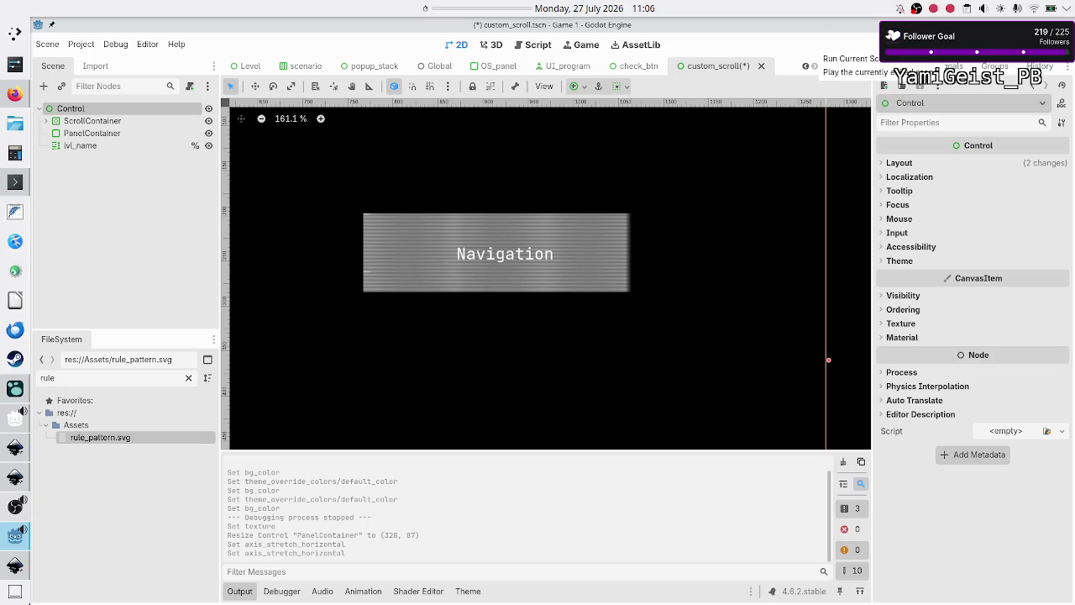
Run the scene, stop the game, then select PanelContainer, lvl_name and the Control root.
key(F6)
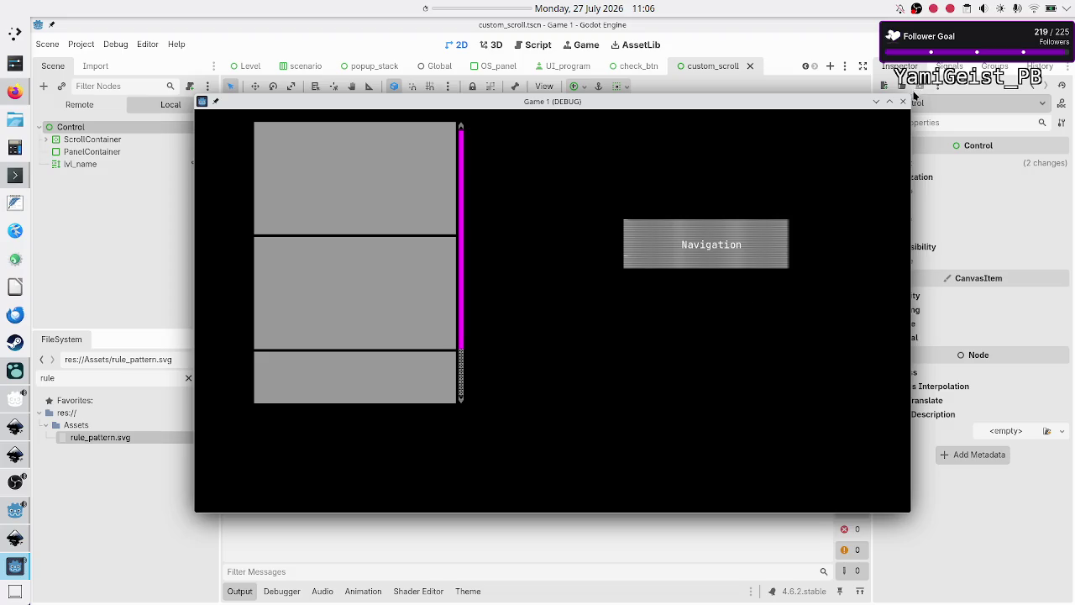
click(903, 103)
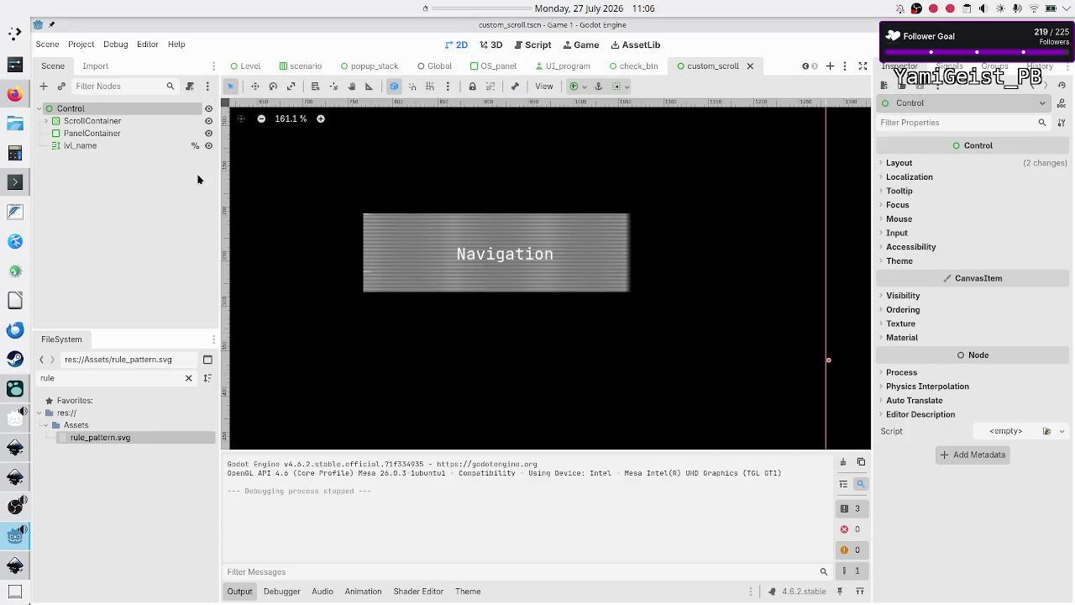
click(120, 134)
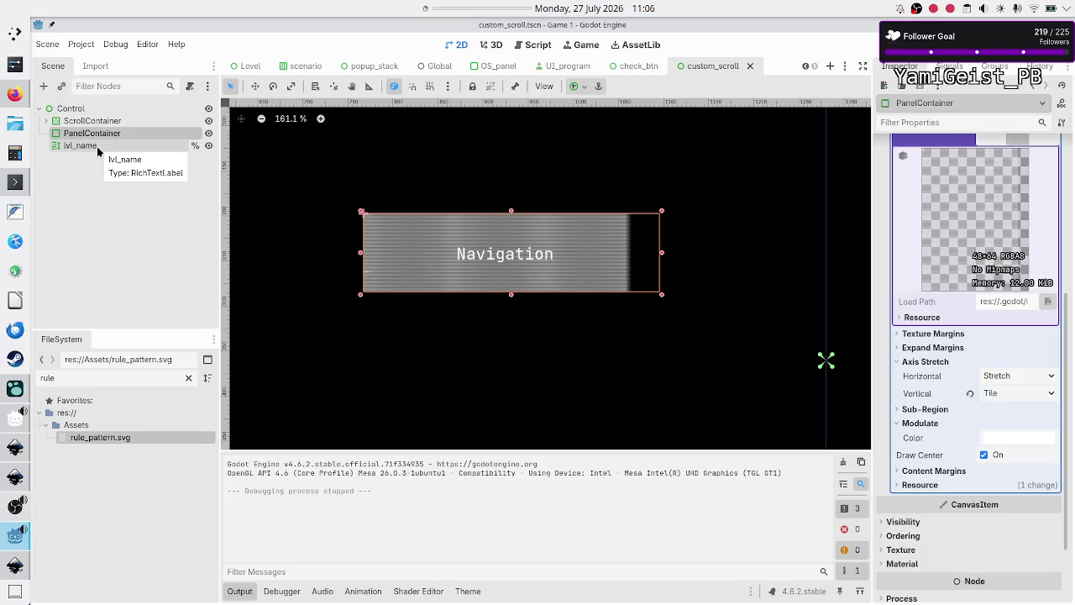
click(97, 148)
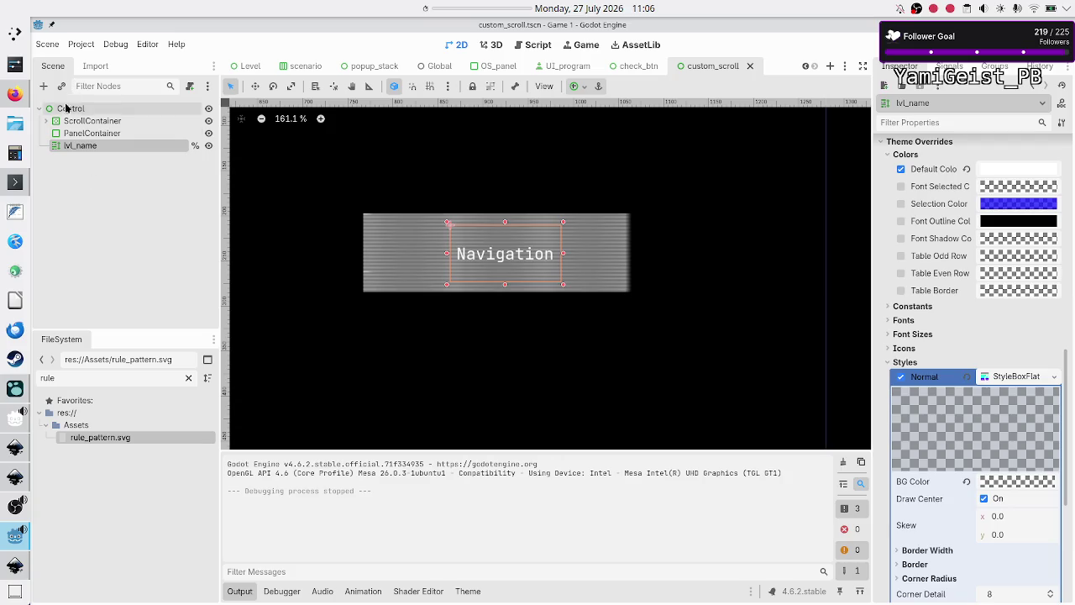
click(66, 112)
Paste a copy of the label under Control, move it below the original, and expand its Normal style.
key(ctrl+v)
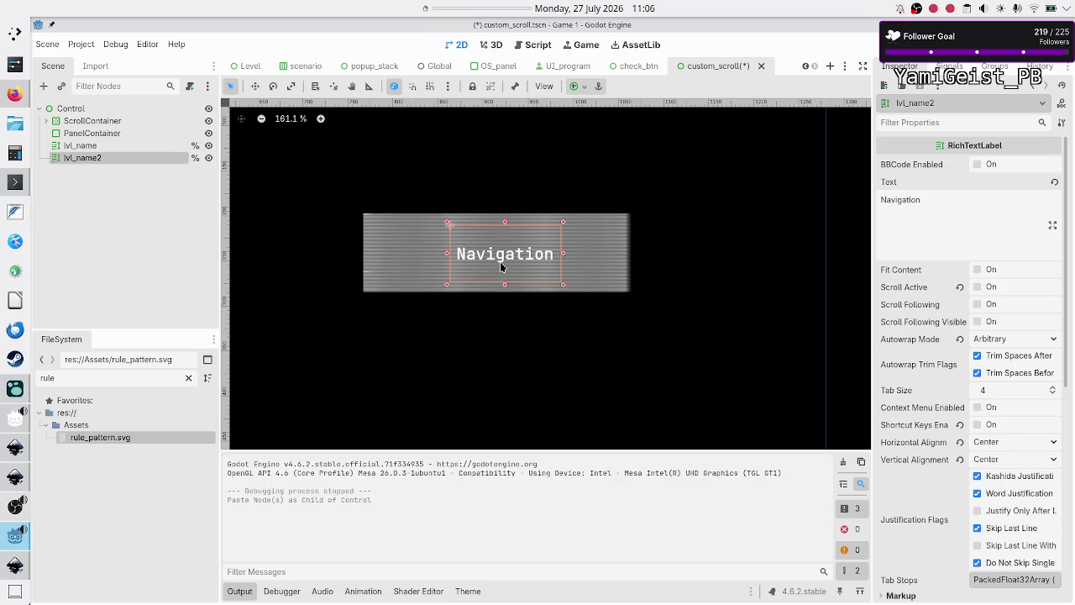
drag(502, 264, 500, 355)
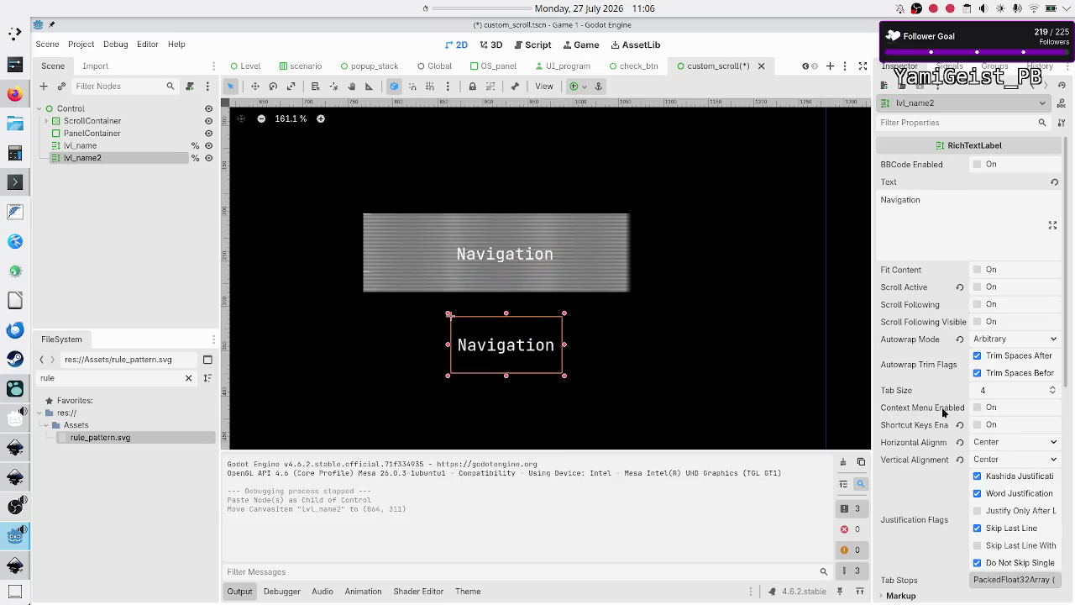
scroll(935, 445, down, 5)
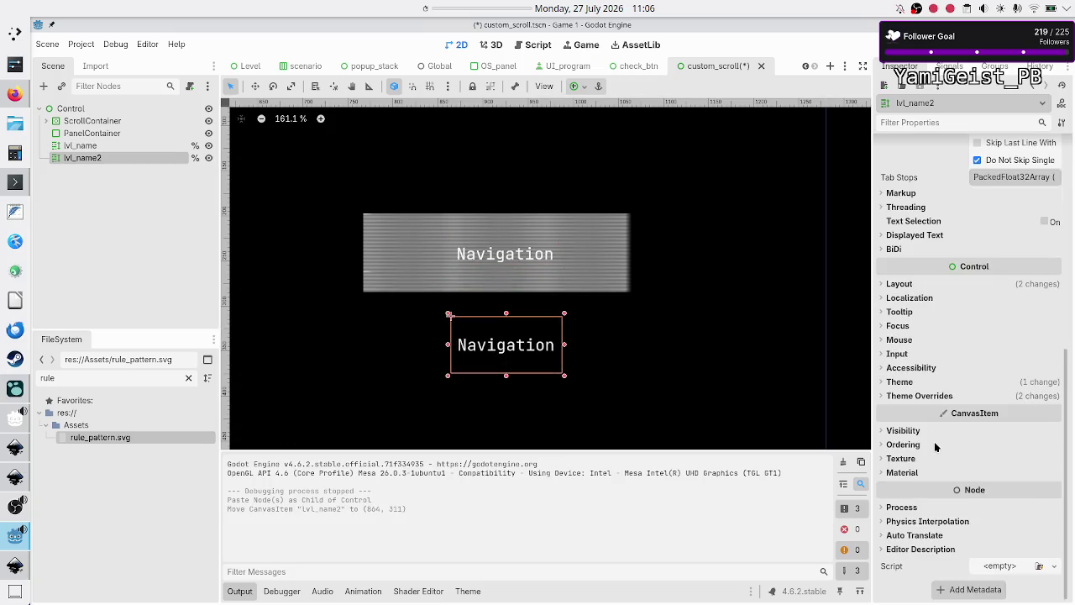
click(919, 396)
click(907, 478)
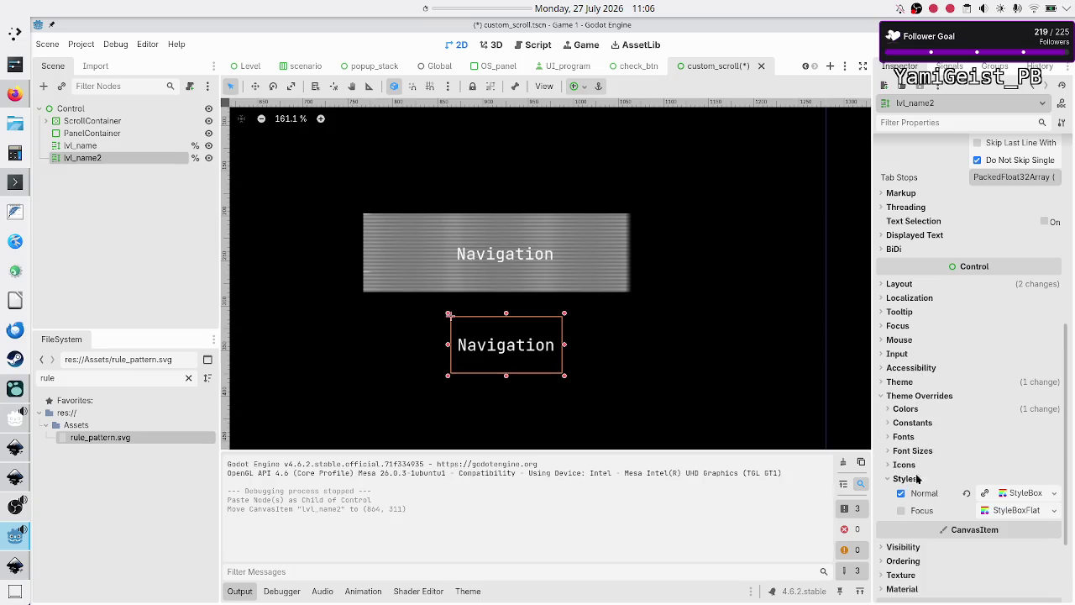
click(1029, 495)
scroll(992, 521, down, 5)
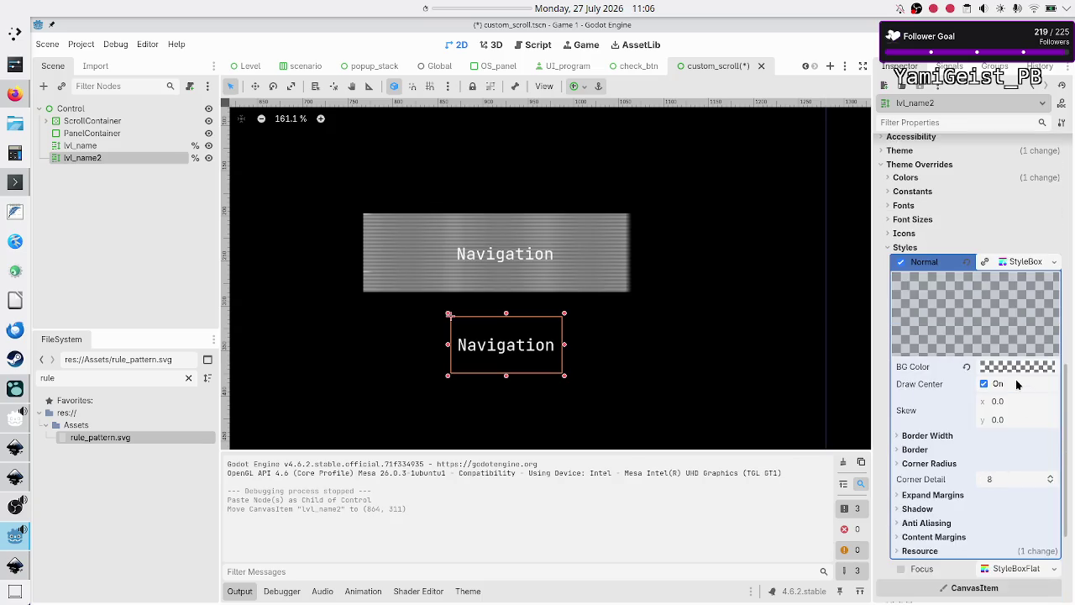
Make the copy's Normal background opaque grey and make that style unique.
click(1014, 368)
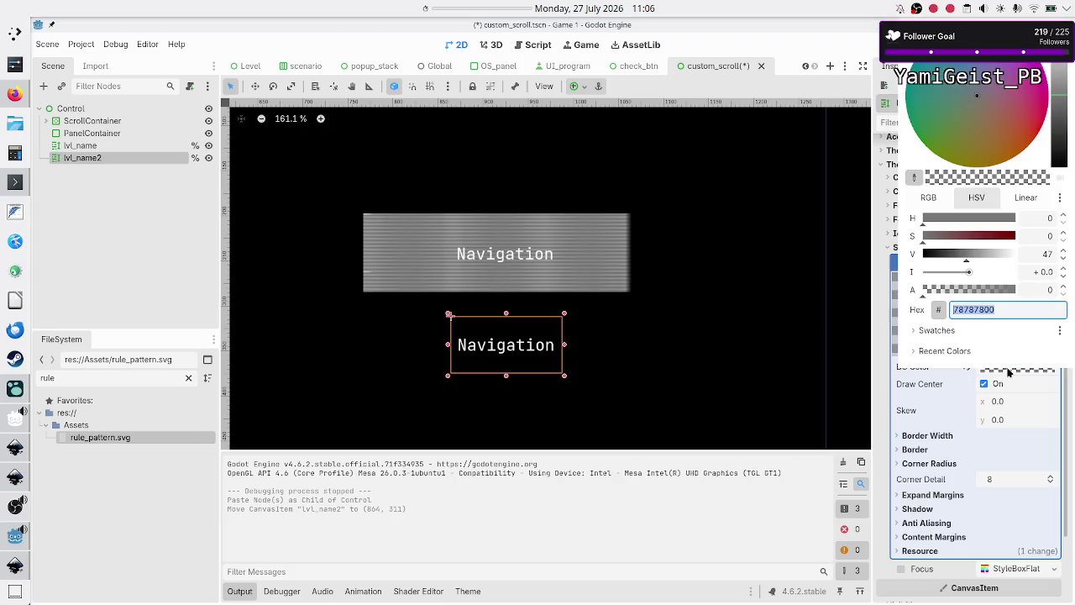
drag(983, 291, 1037, 293)
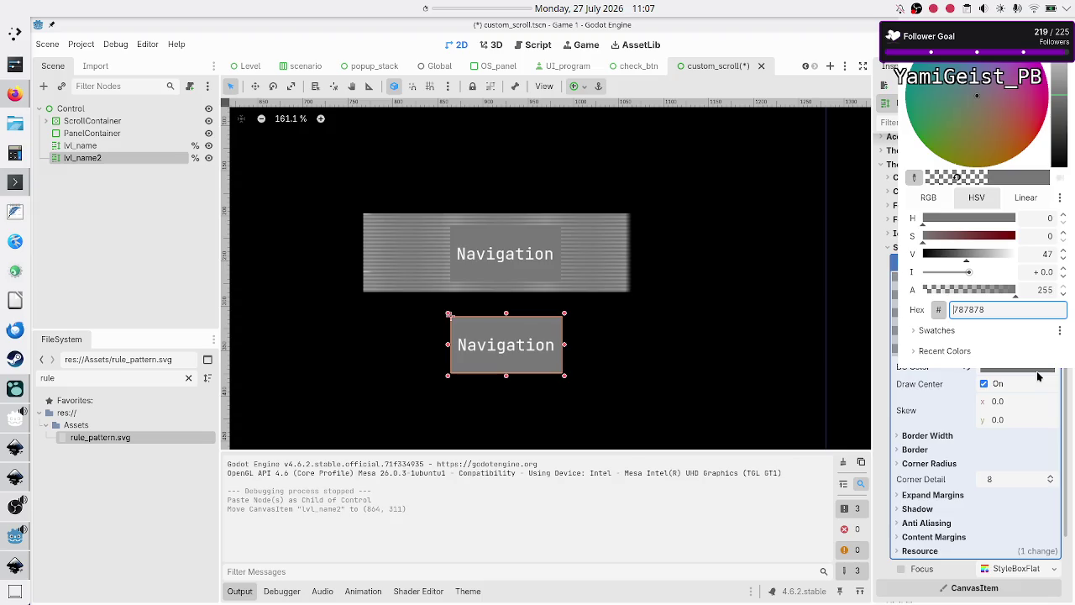
click(790, 345)
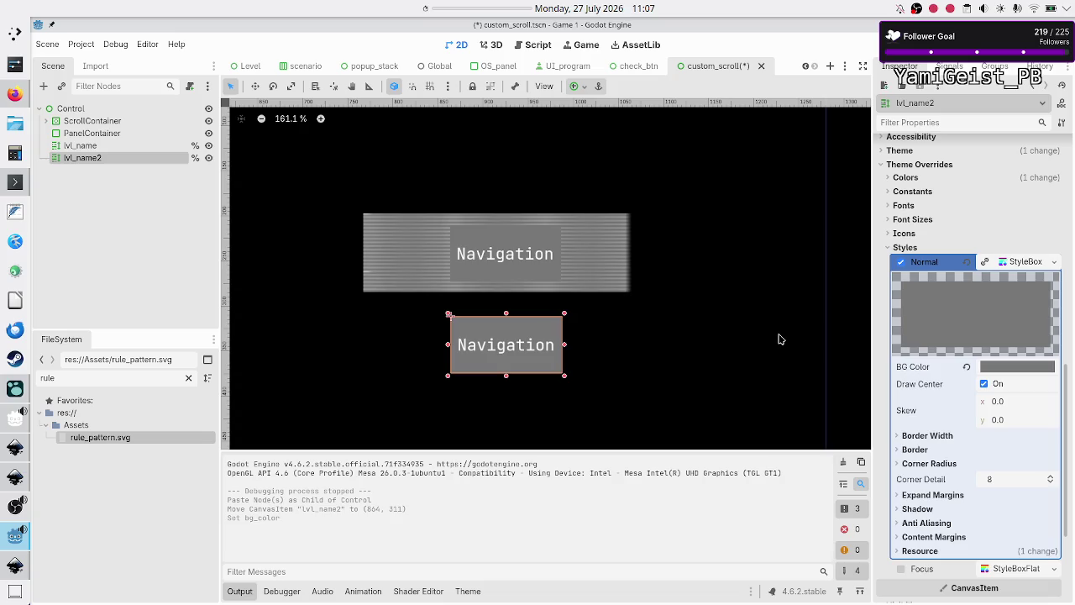
click(1054, 262)
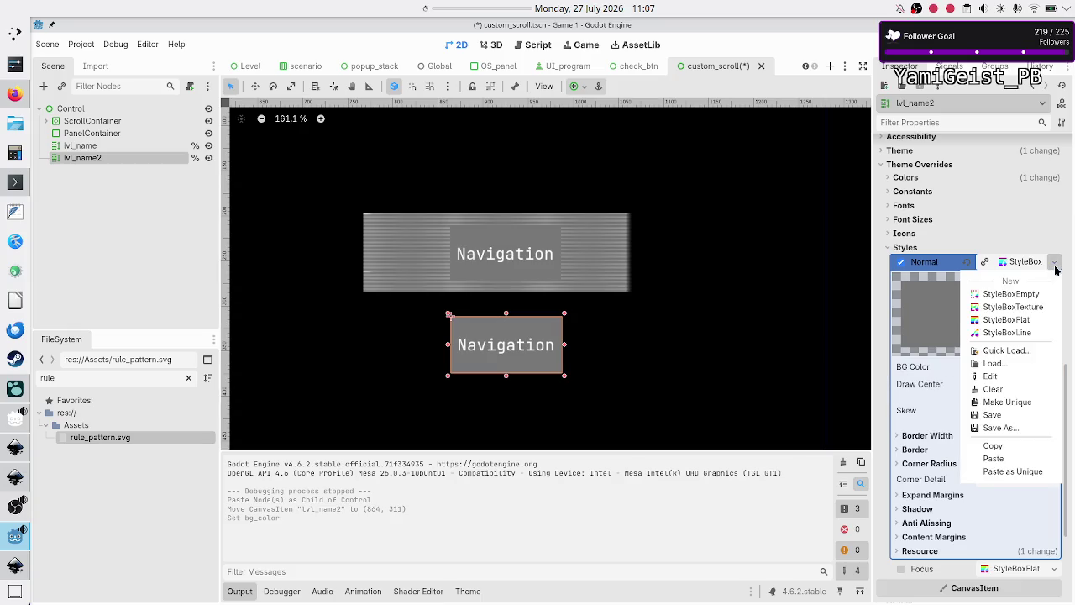
click(1007, 401)
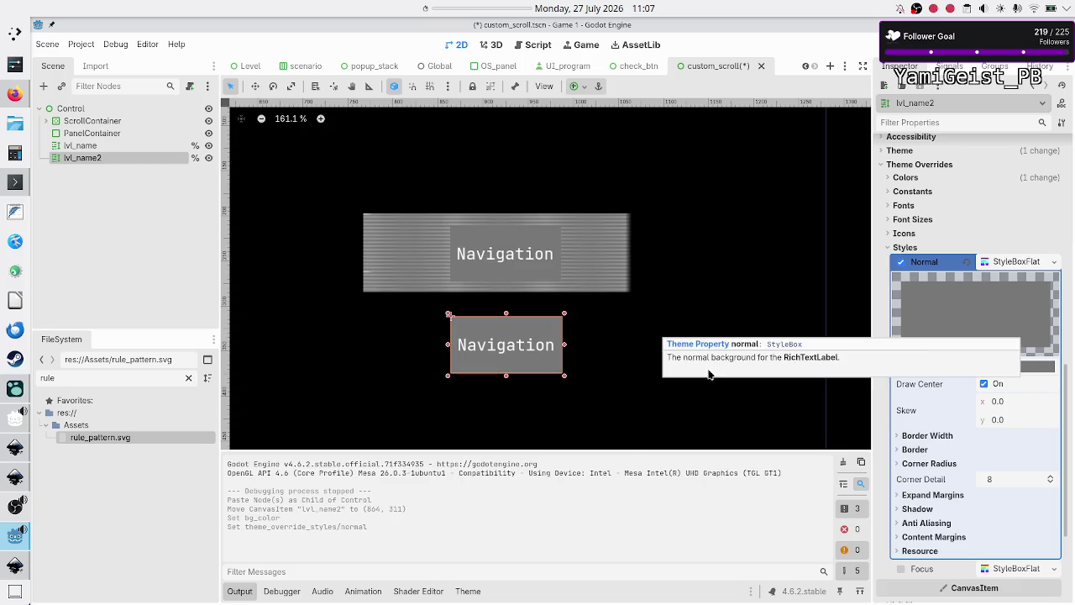
Set the original lvl_name label's background alpha to 0, then save and run the scene.
click(84, 146)
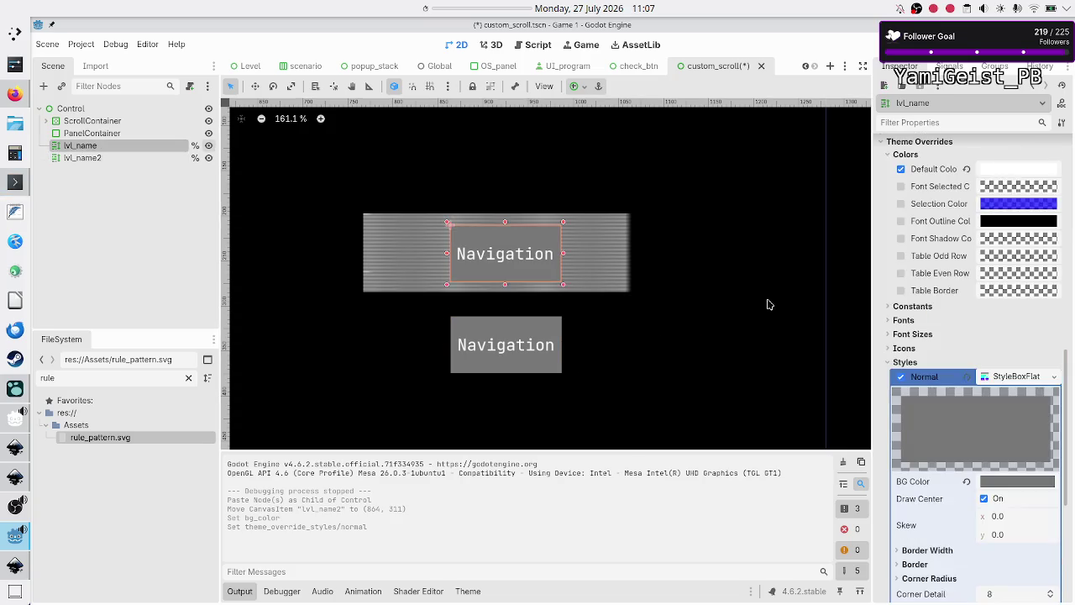
click(1008, 483)
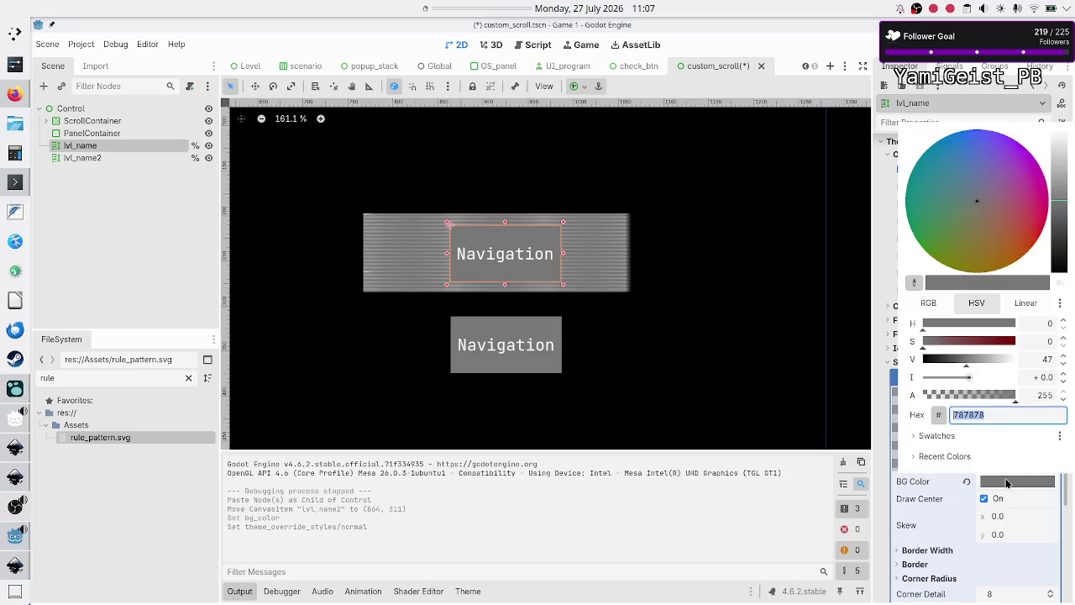
click(1016, 396)
drag(1016, 396, 912, 401)
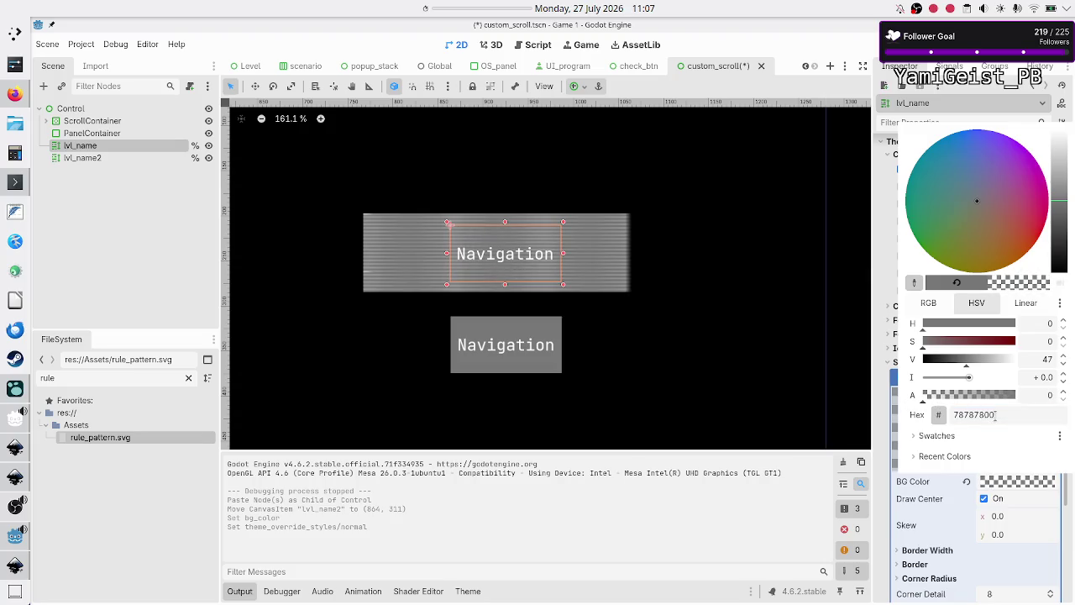
key(Escape)
click(715, 290)
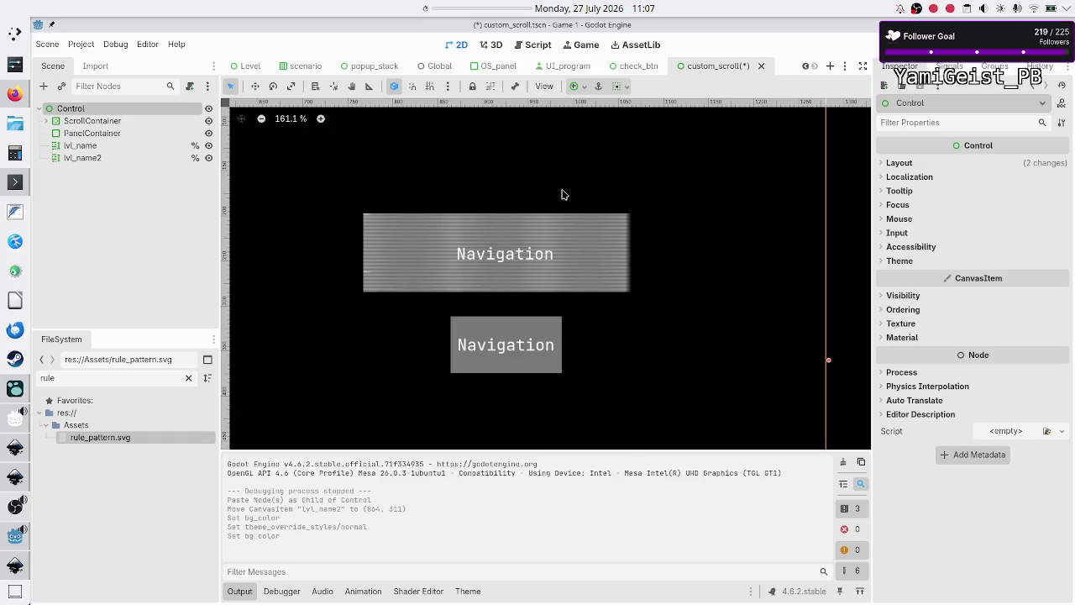
key(F6)
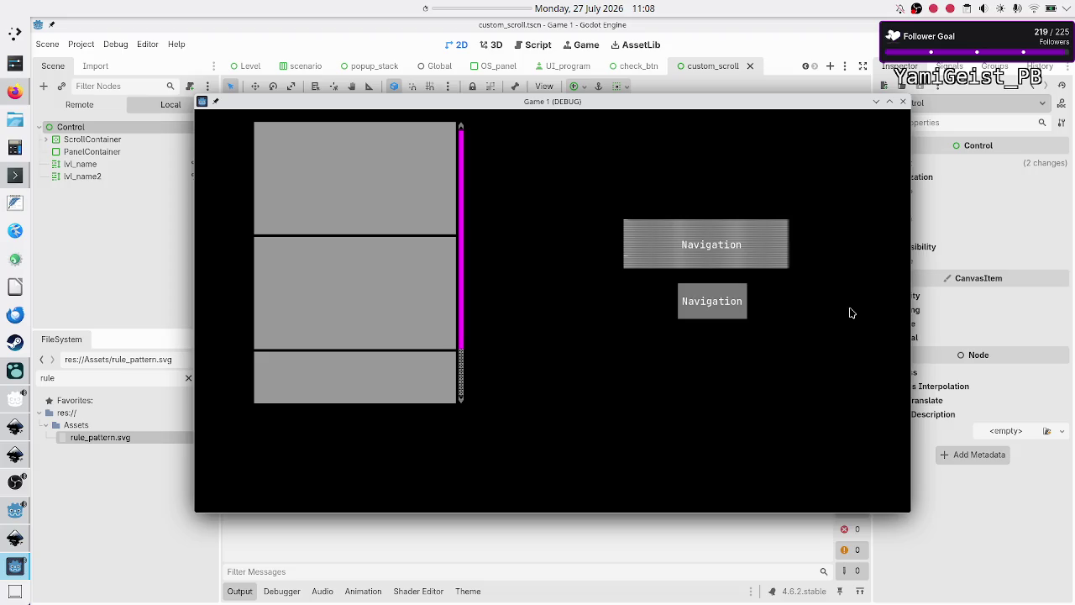
Close the running game window and bring up the web browser.
click(903, 101)
click(15, 93)
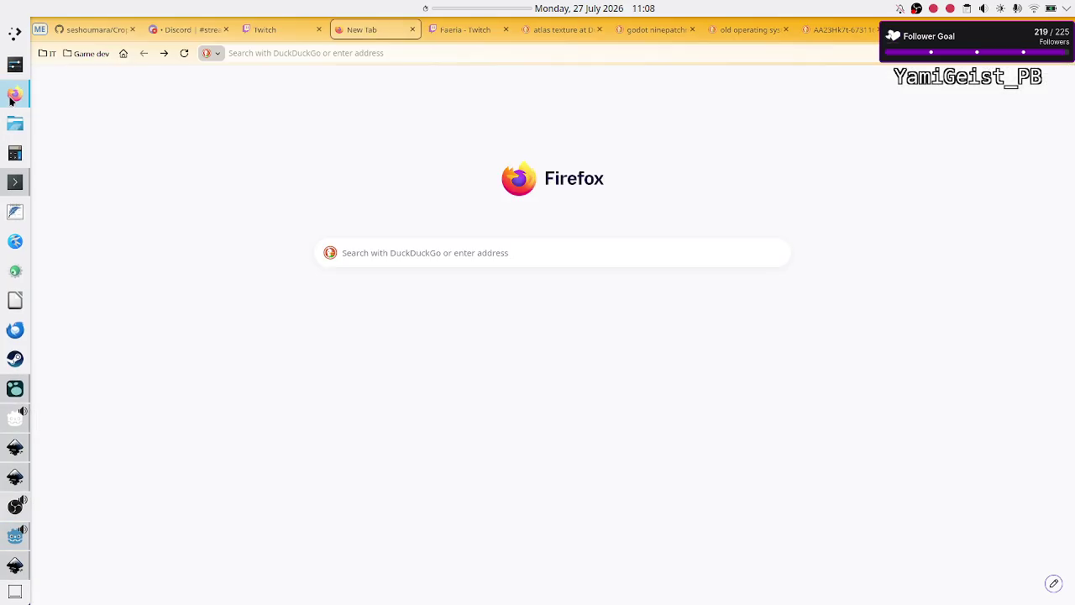
Nest a note: use a dot/tiny circle unit, since x's leave vertical lines and shaded columns.
click(15, 388)
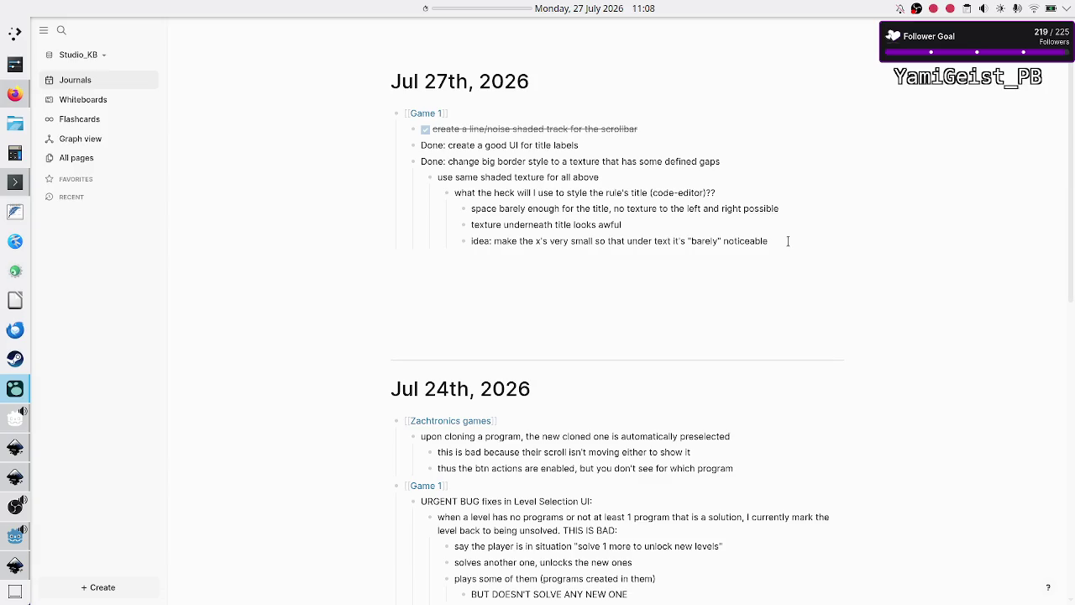
key(Tab)
text(kinda works,)
text( change)
text( the te)
key(BackSpace)
key(BackSpace)
text(pattern)
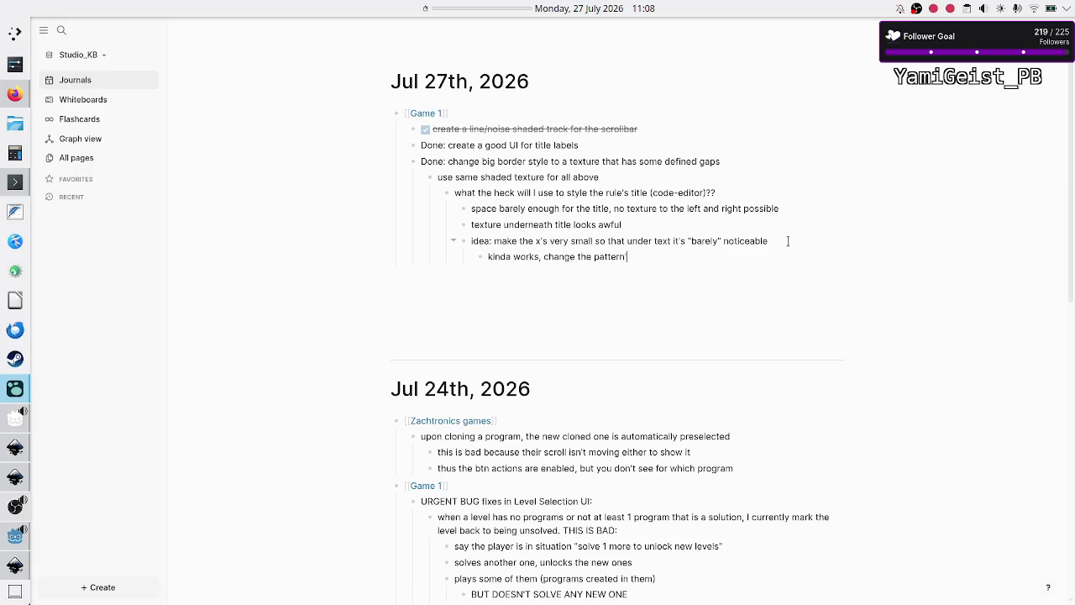
text('s unit to a)
text( dot)
text( / tiny ci)
text(rcle,)
text( instead, )
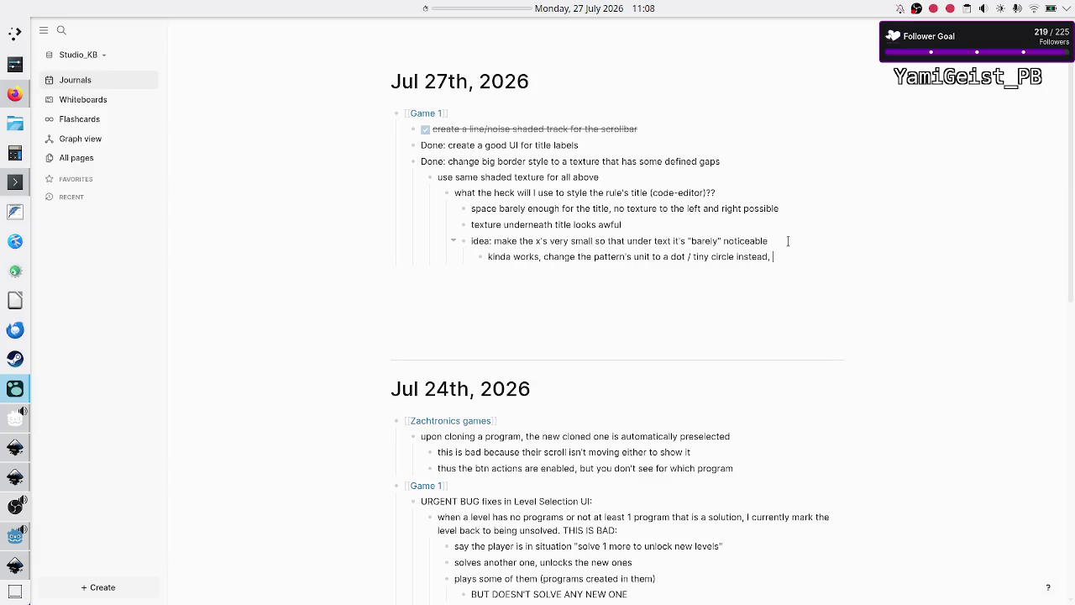
text(because the x)
text('s)
text( create)
key(BackSpace)
key(BackSpace)
key(BackSpace)
text(leave a macro)
text(-impre)
text(ssion of )
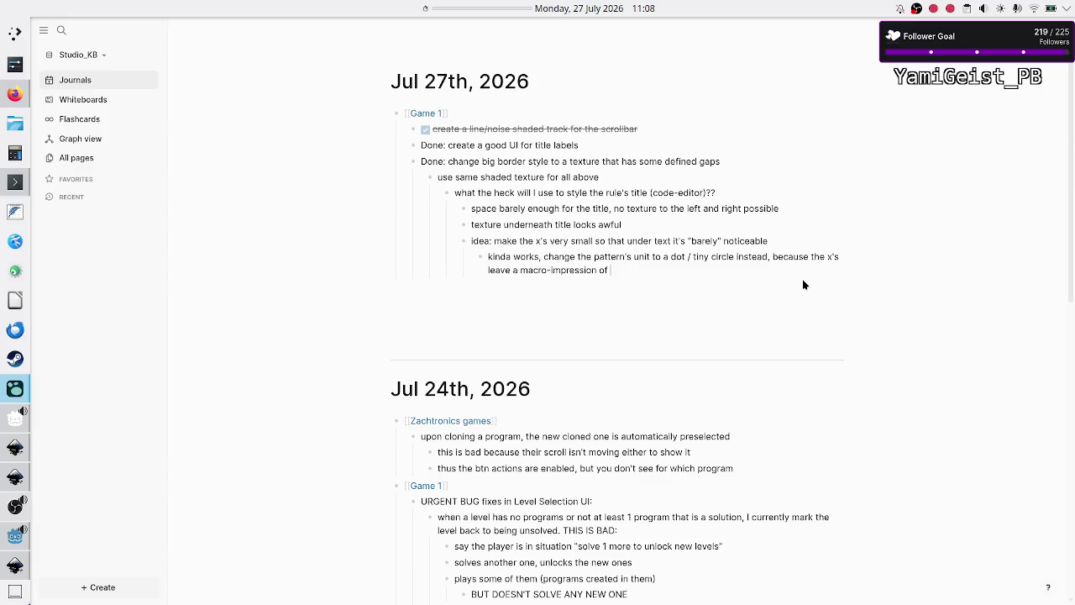
text(vertical line)
text(s and some )
text(sha)
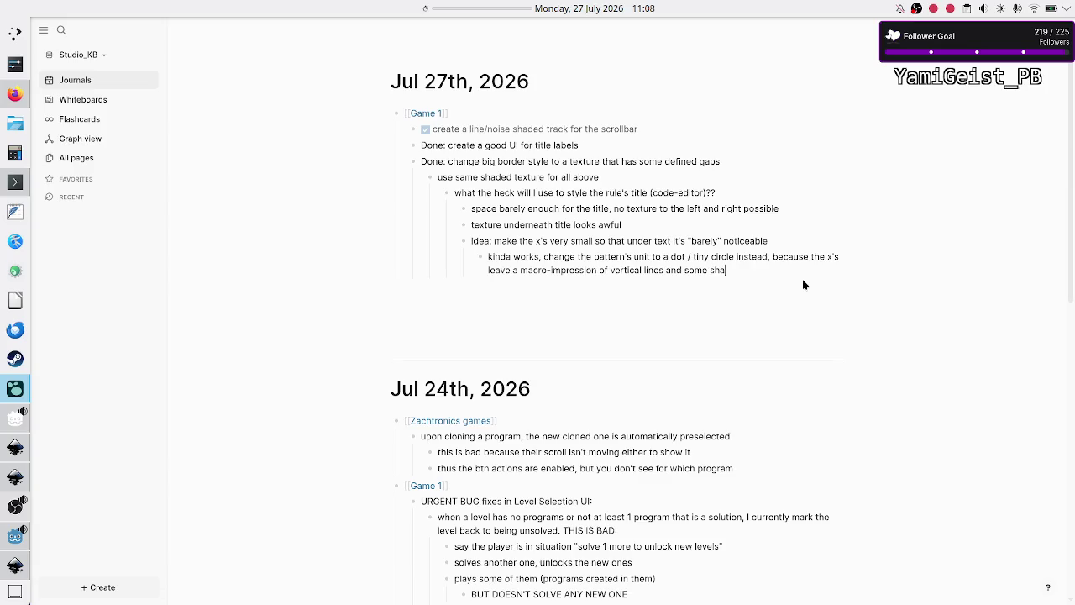
text(ded columns)
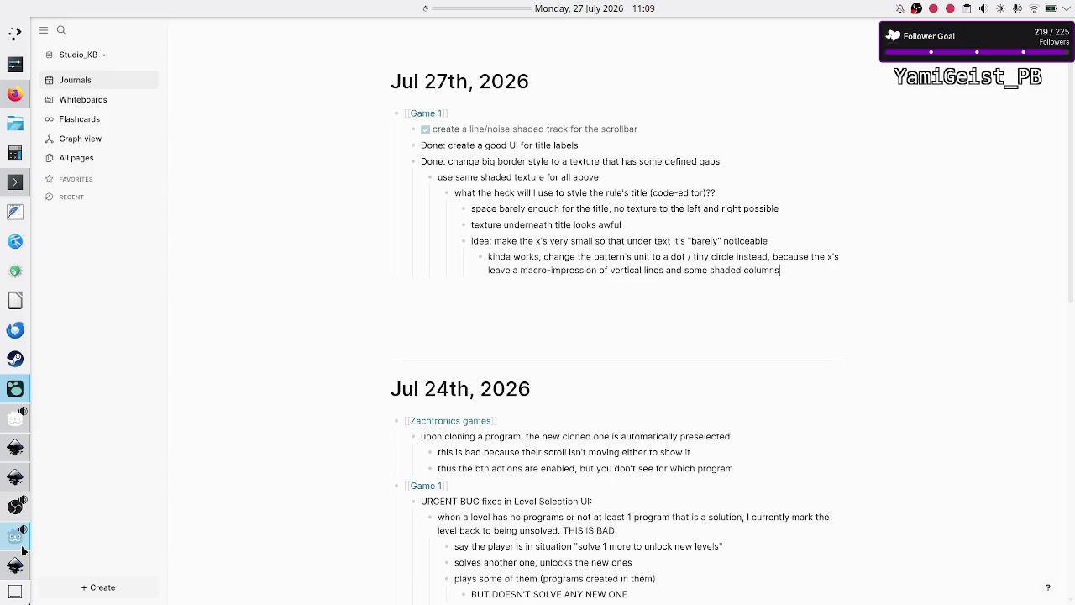
mouse_move(12, 568)
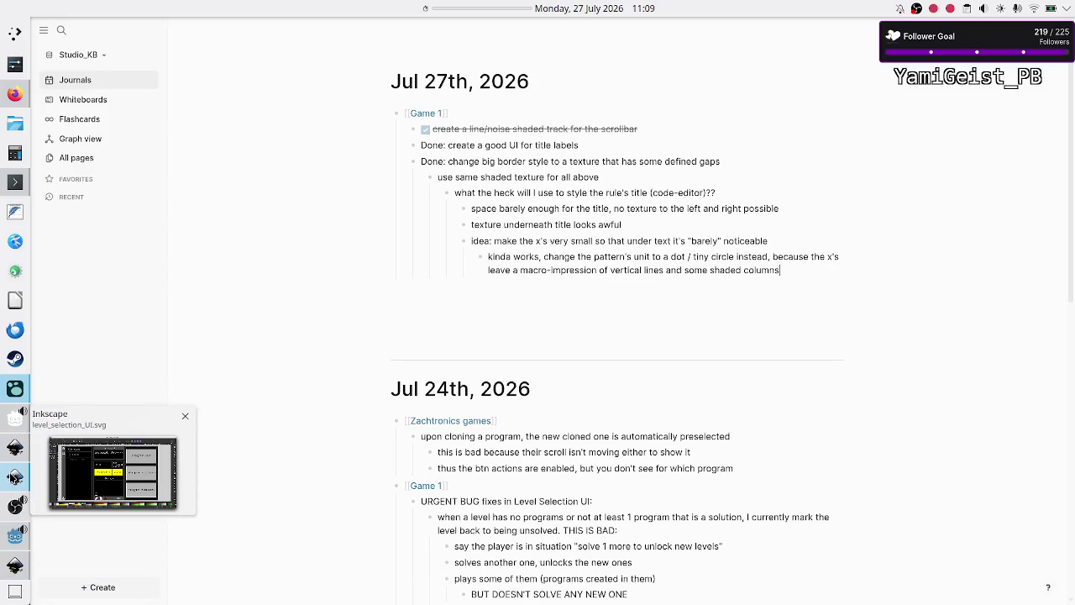
click(13, 477)
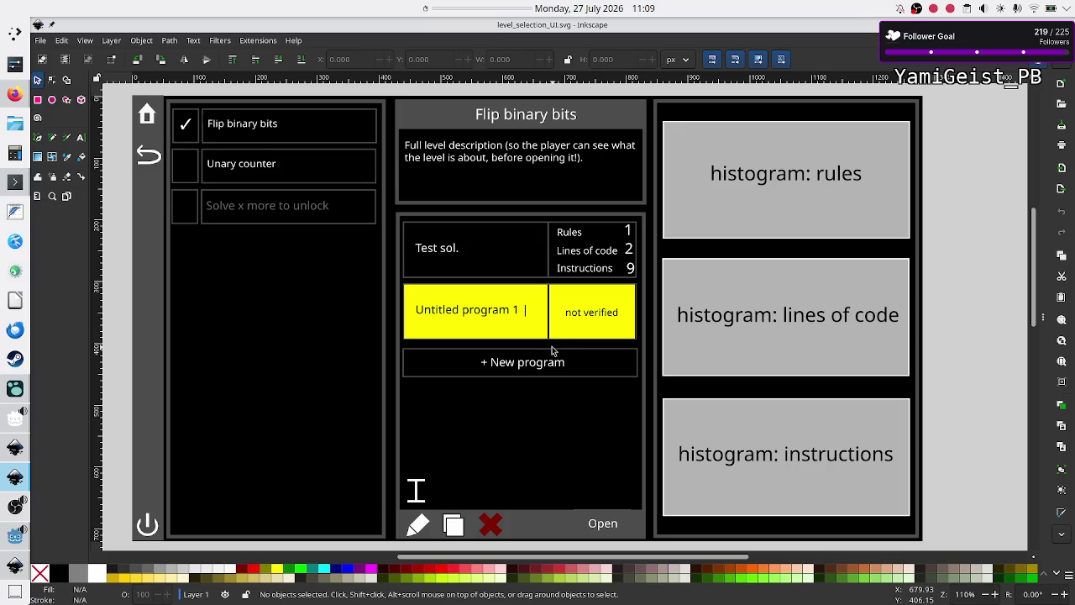
click(15, 450)
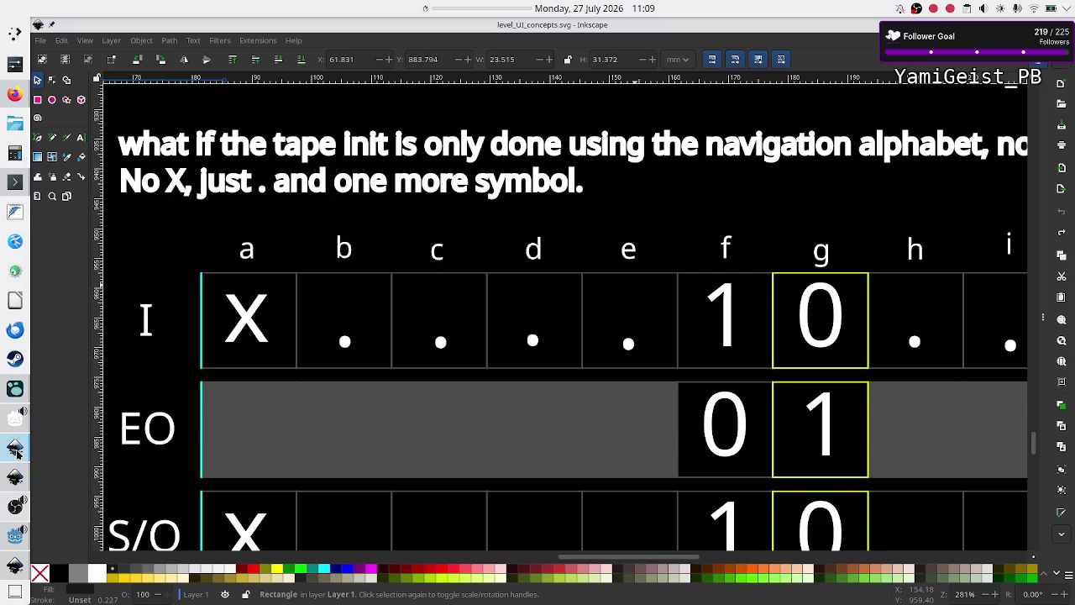
scroll(280, 280, left, 5)
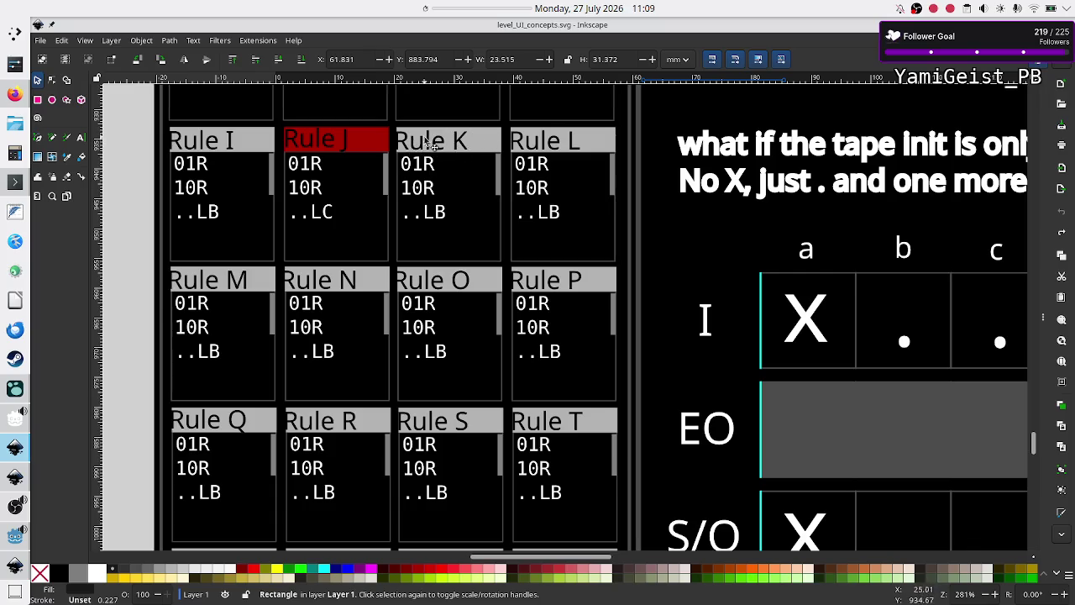
scroll(786, 418, right, 5)
scroll(785, 418, right, 1)
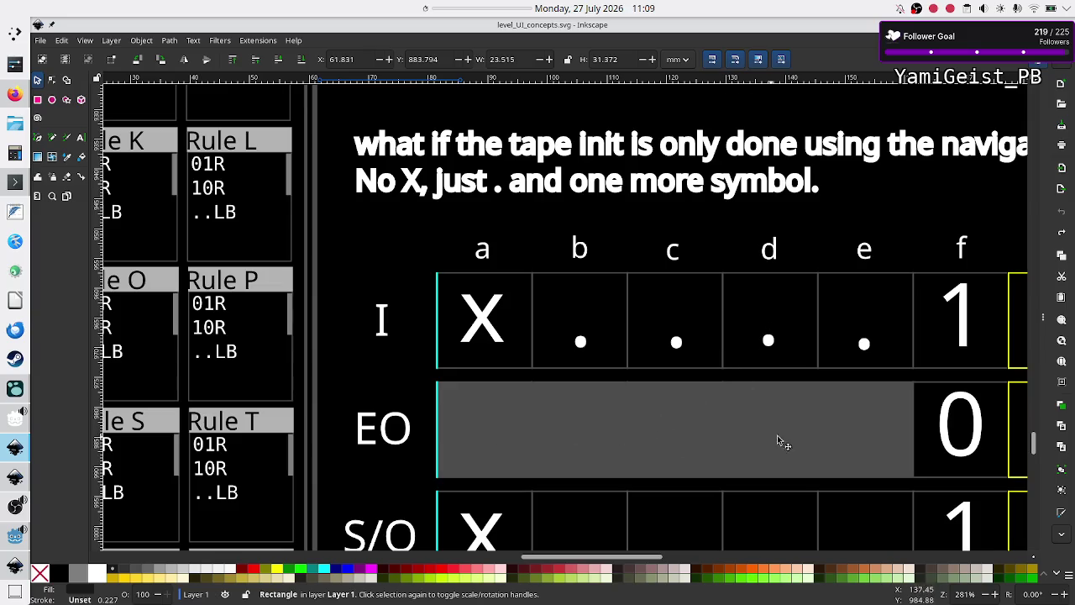
scroll(704, 424, down, 5)
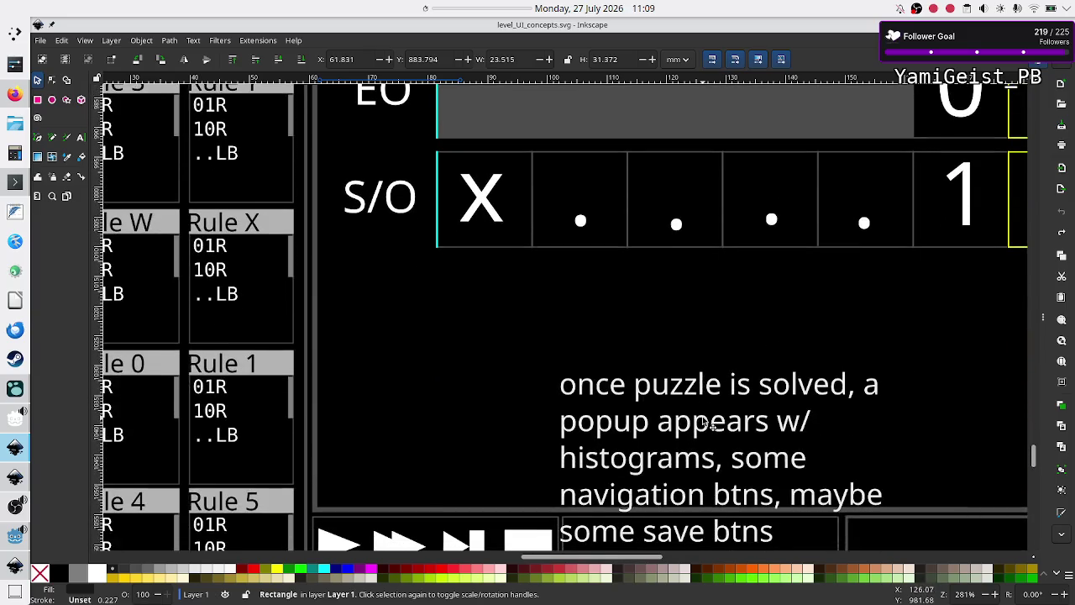
scroll(702, 421, up, 12)
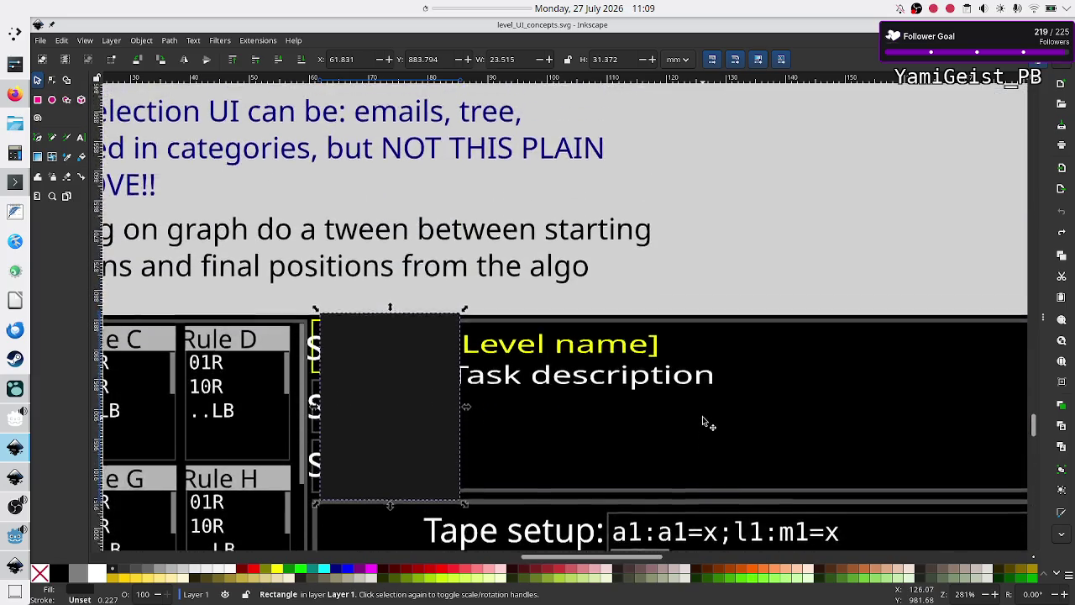
scroll(702, 415, right, 5)
scroll(702, 416, right, 6)
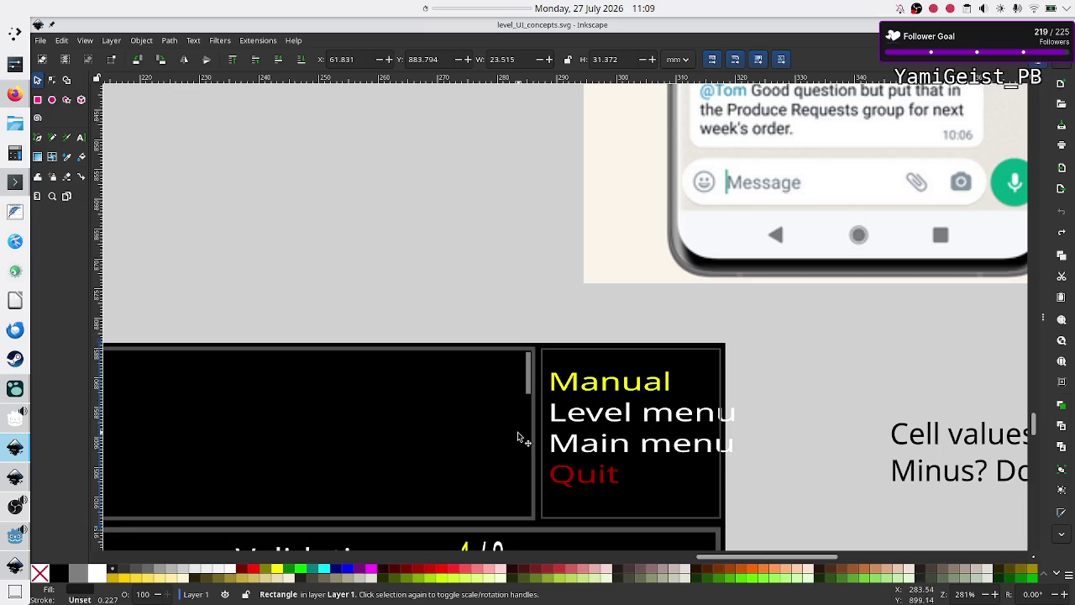
scroll(517, 436, left, 6)
scroll(517, 436, right, 2)
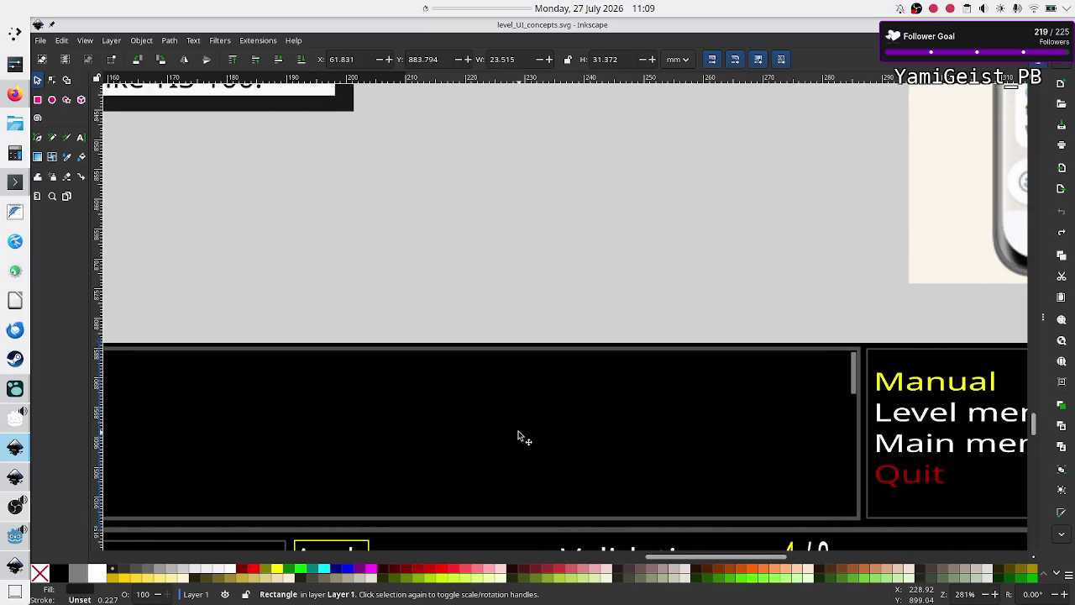
scroll(502, 382, down, 5)
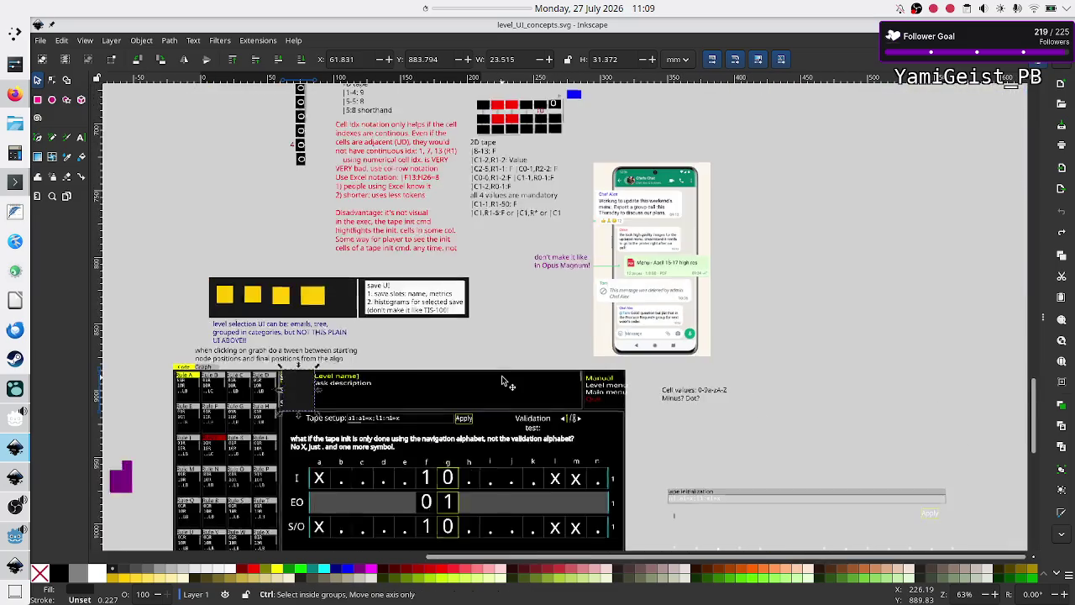
scroll(502, 383, up, 2)
scroll(502, 378, up, 1)
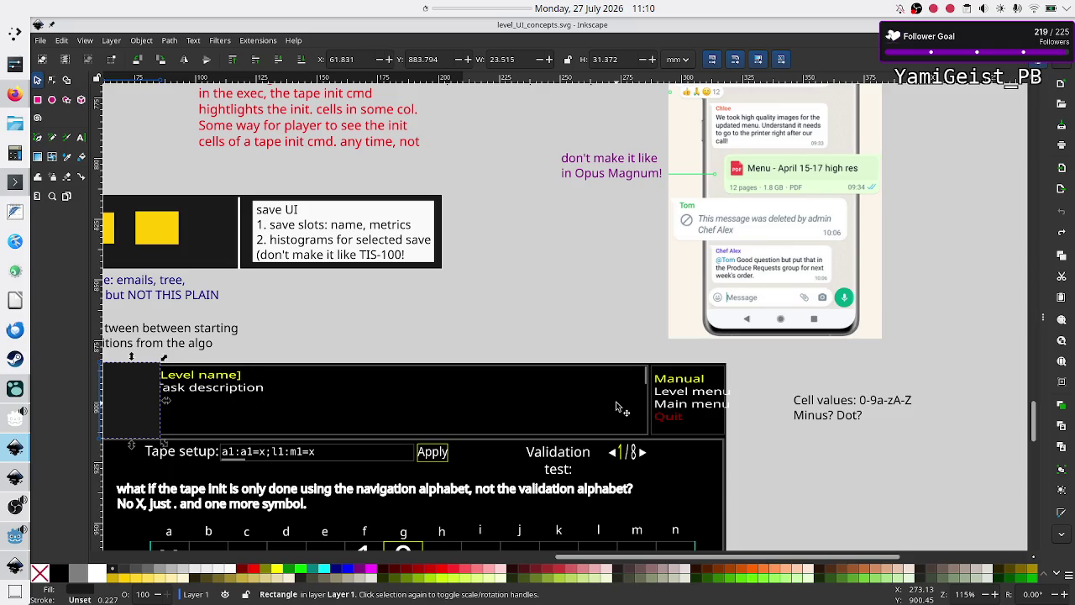
scroll(622, 408, left, 10)
scroll(621, 408, right, 5)
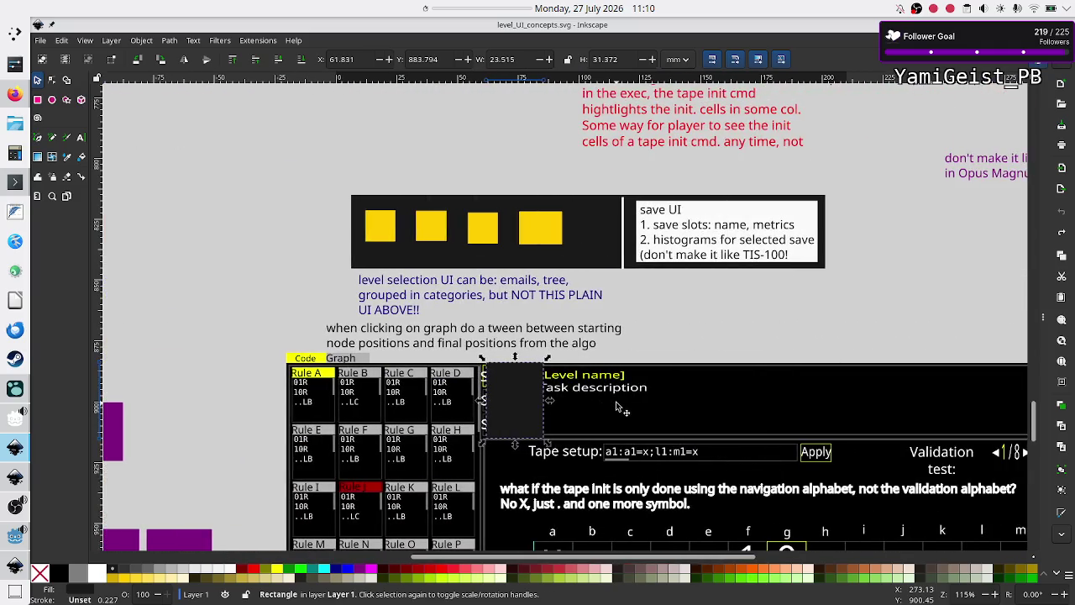
scroll(620, 407, right, 2)
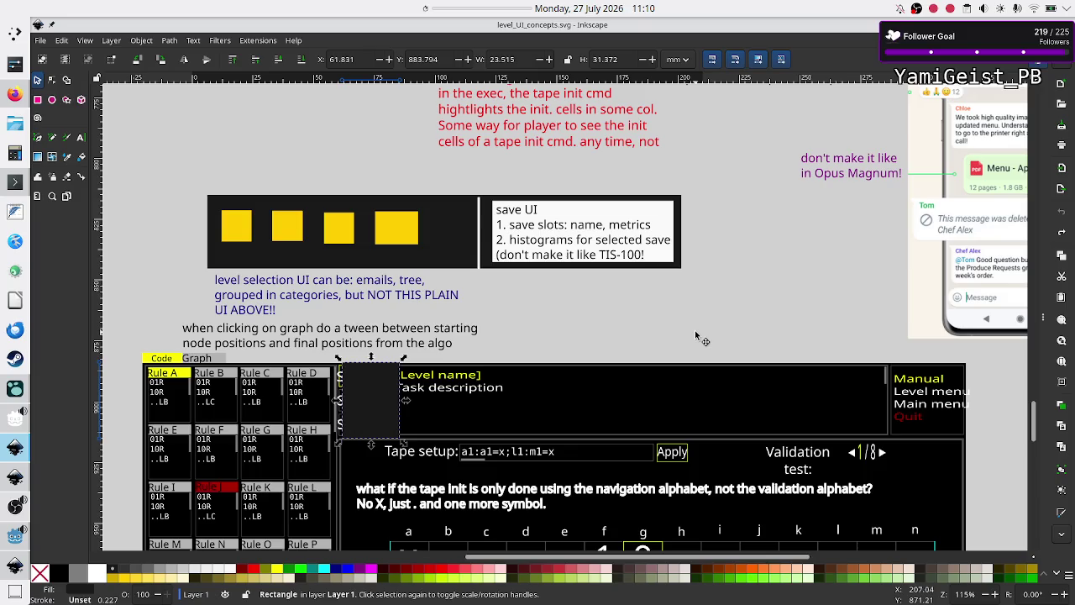
scroll(694, 330, down, 5)
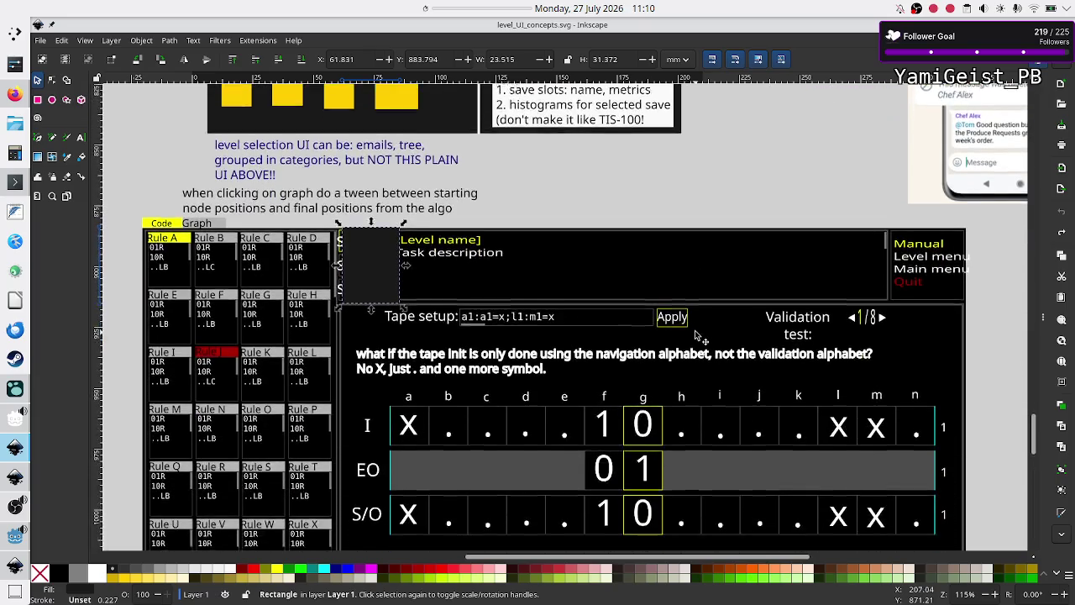
scroll(695, 334, down, 1)
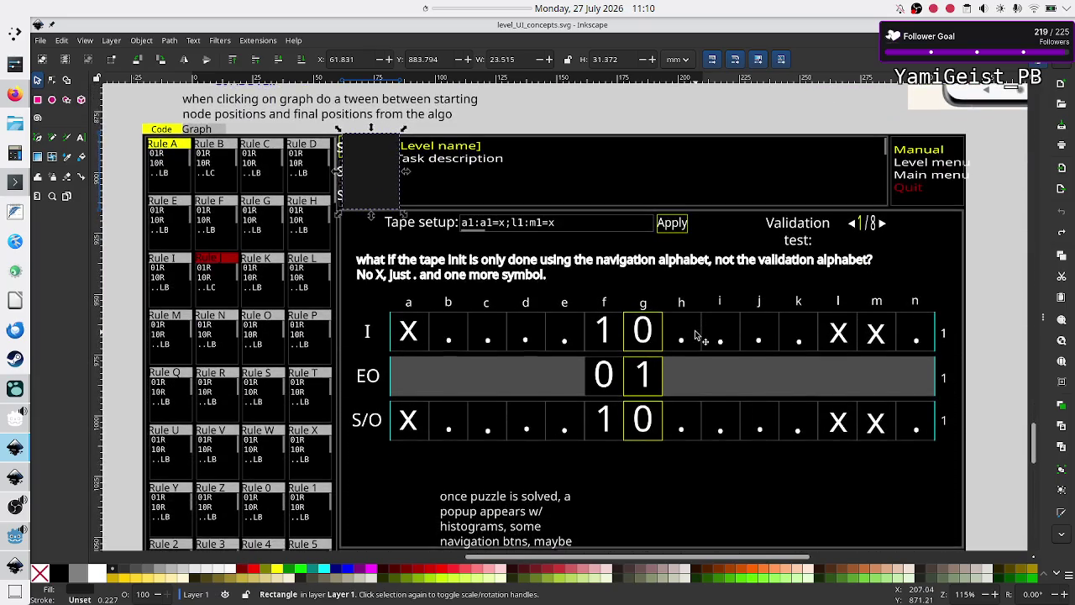
scroll(695, 334, down, 3)
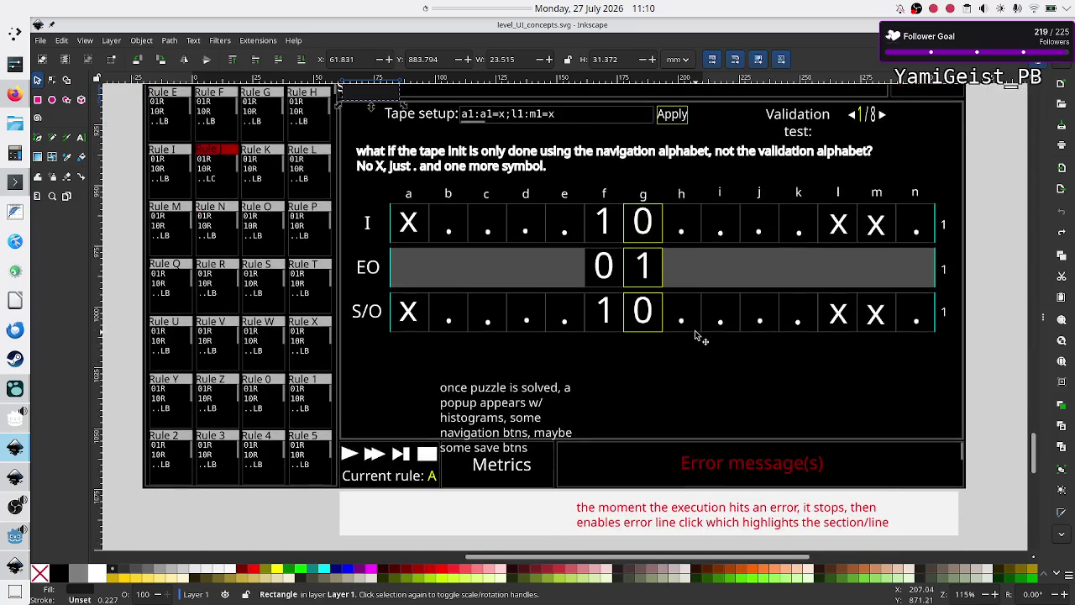
scroll(695, 334, up, 5)
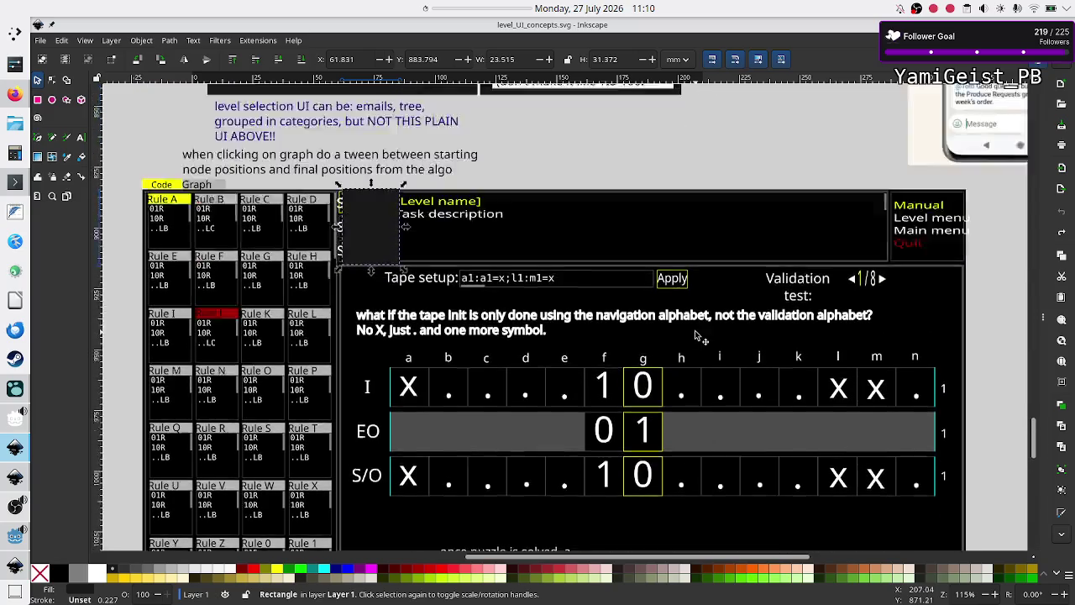
scroll(695, 335, down, 3)
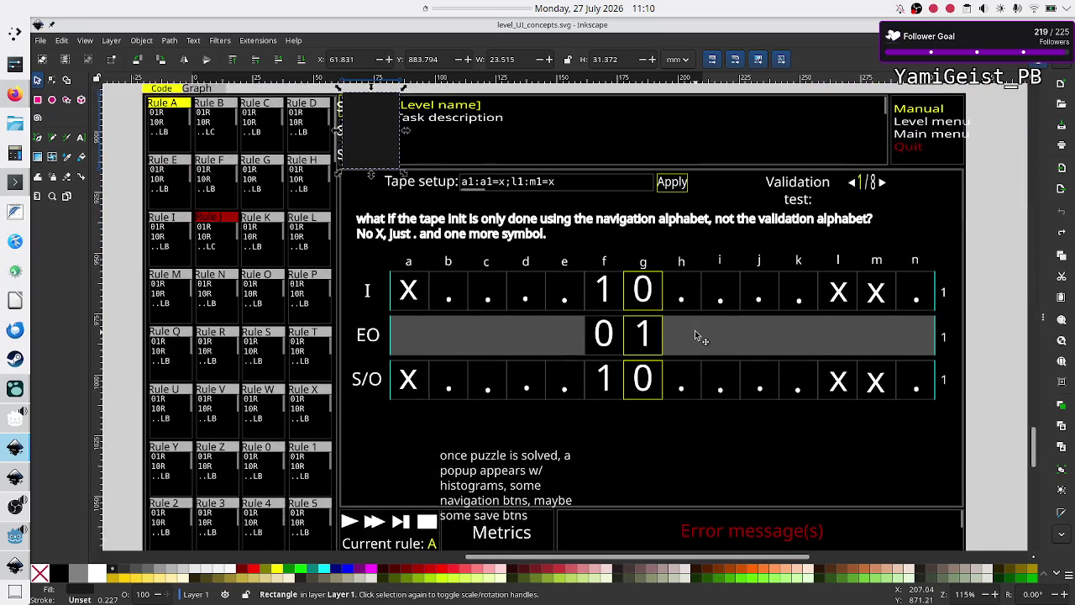
click(15, 535)
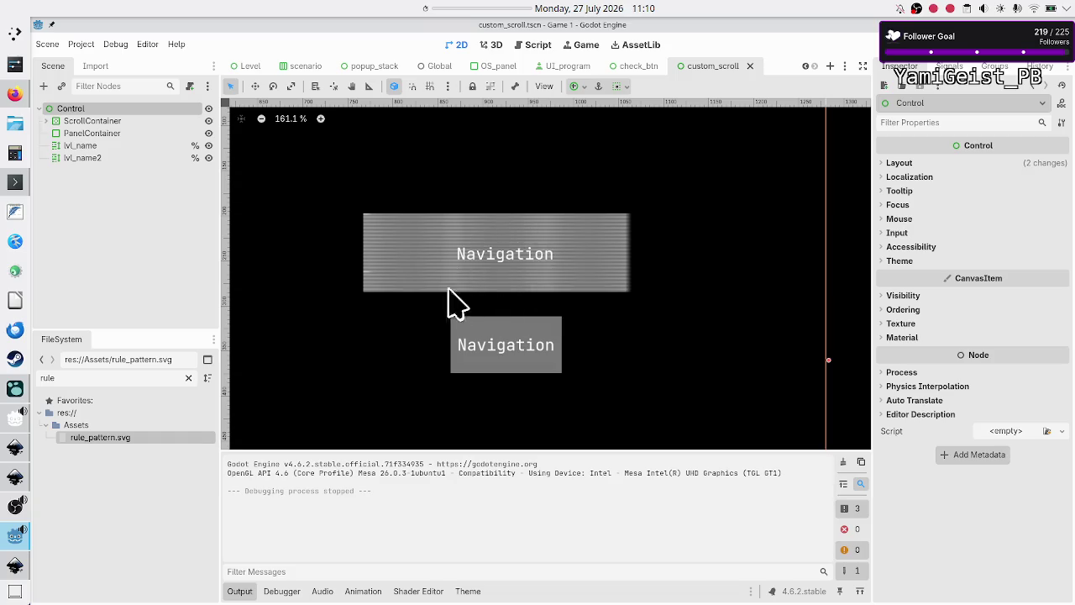
Run the project and add four untitled programs under the Navigation level.
click(878, 45)
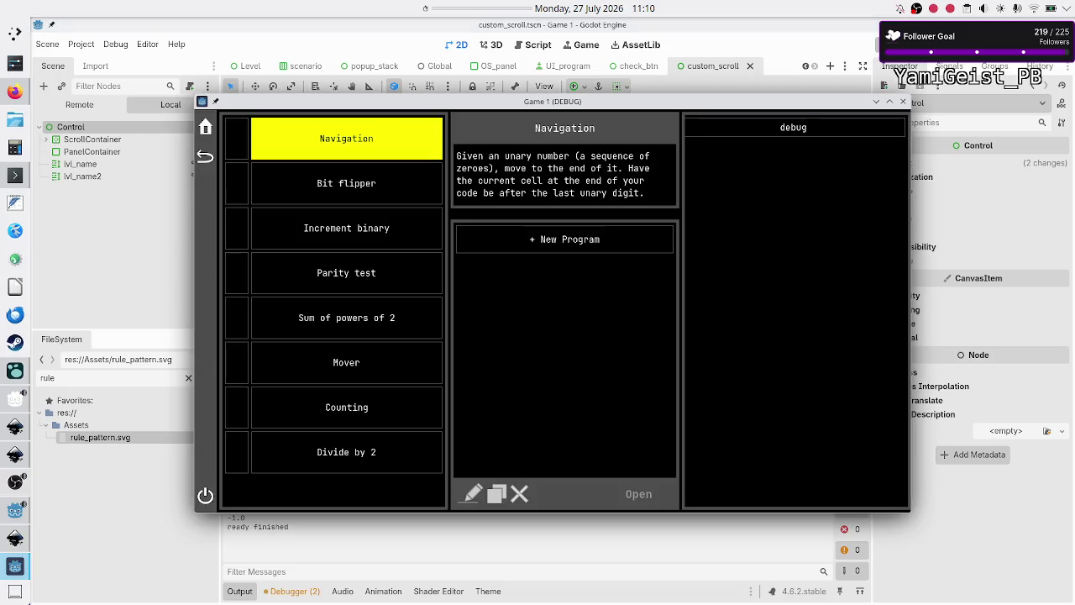
click(566, 241)
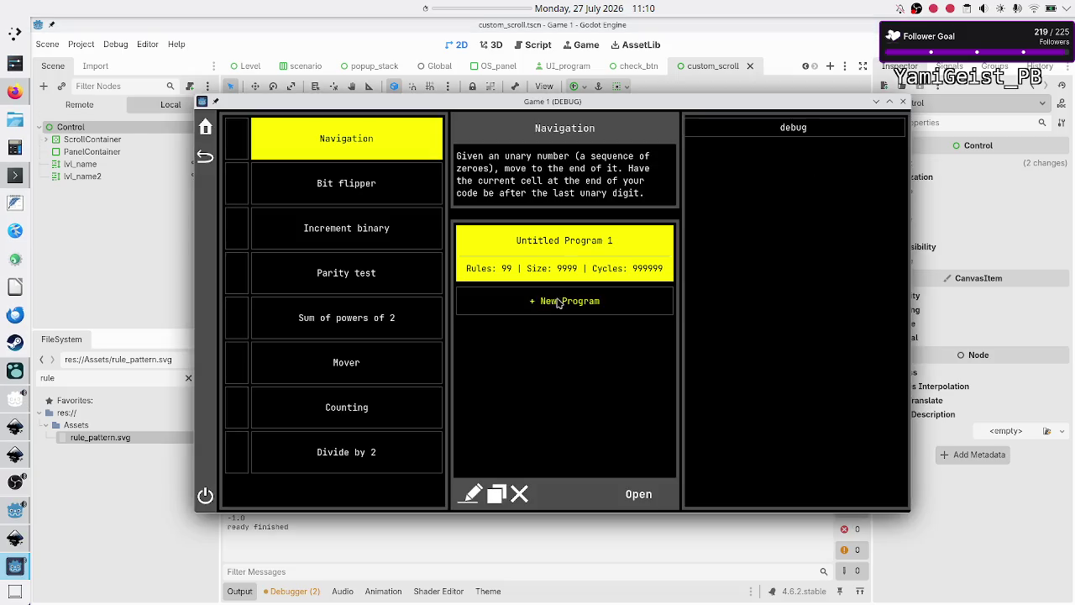
click(563, 301)
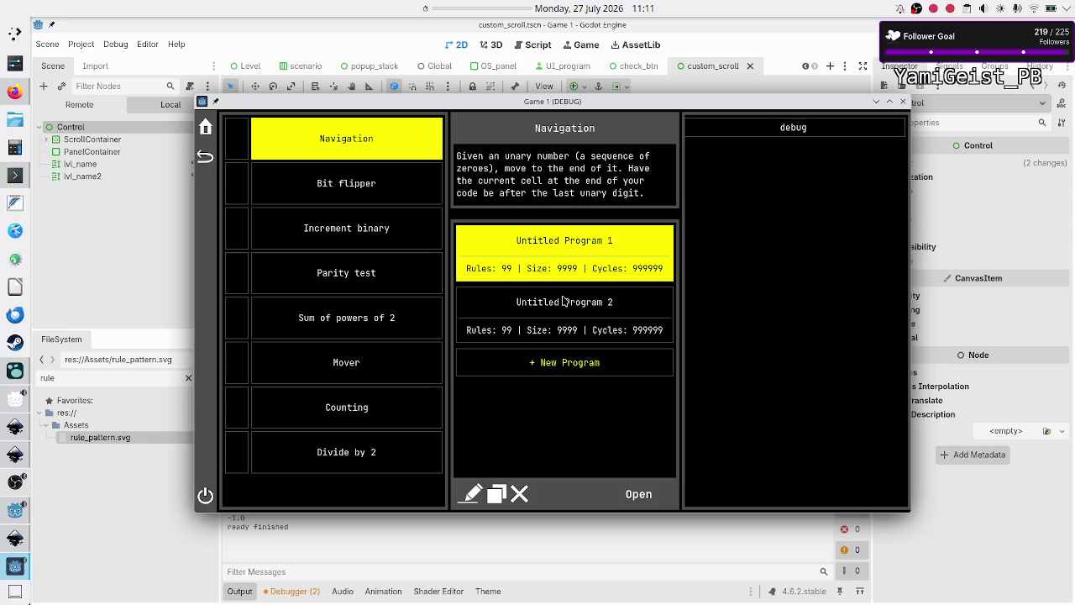
click(564, 365)
click(559, 426)
Add three more untitled programs further down the list, then close the game window.
scroll(589, 400, down, 1)
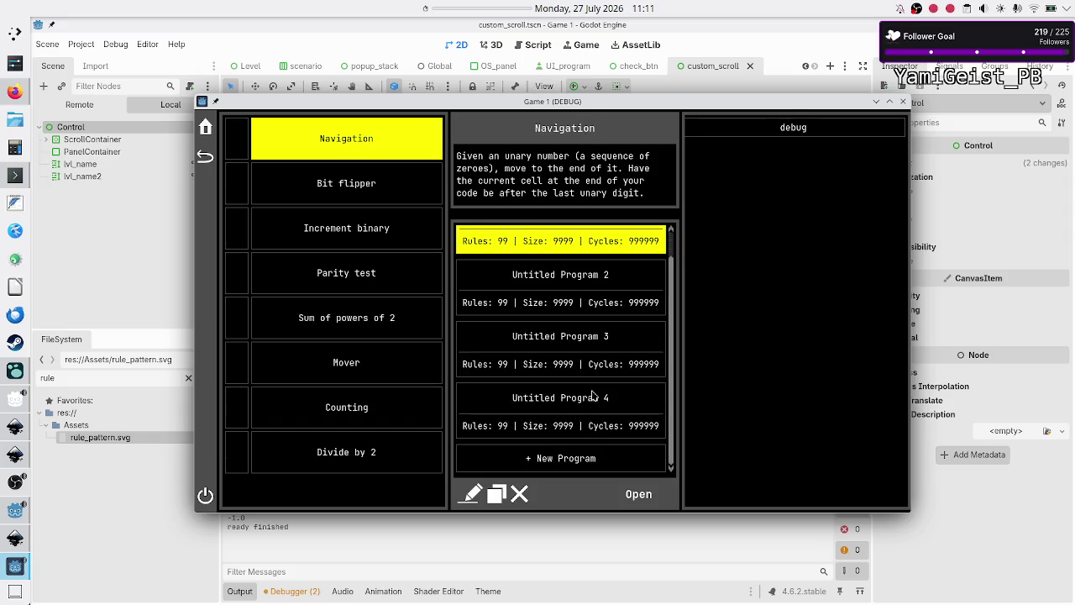
click(587, 459)
scroll(585, 427, down, 1)
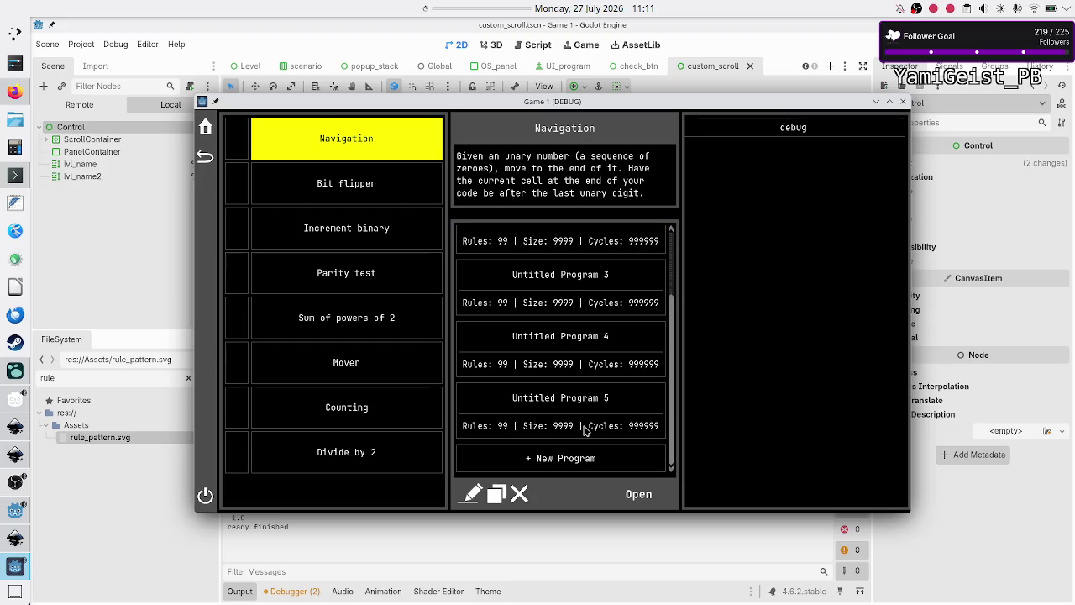
click(577, 460)
scroll(577, 460, down, 1)
click(575, 459)
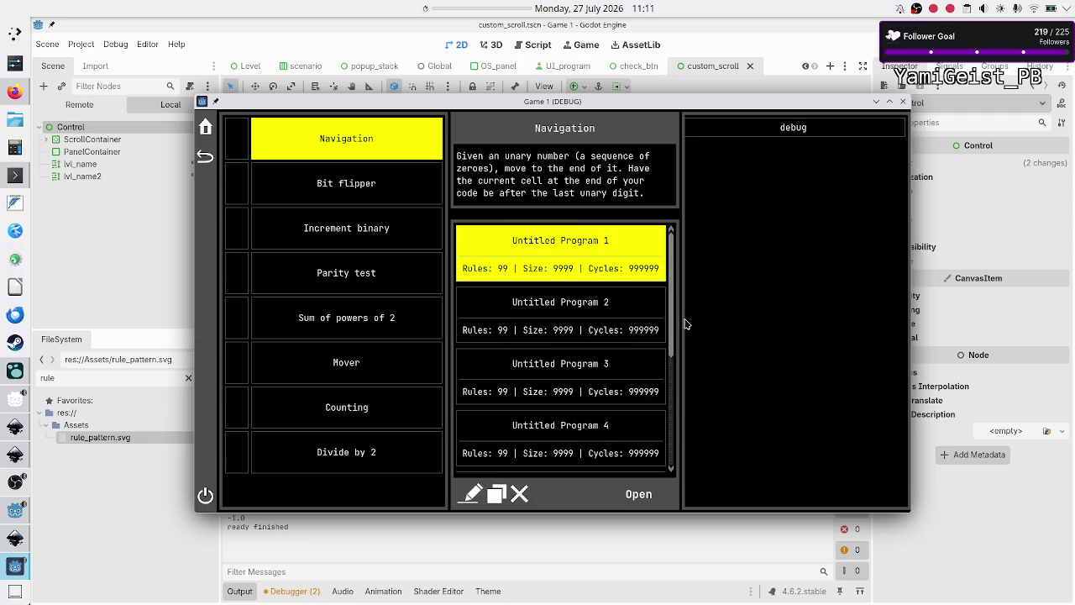
mouse_move(672, 303)
mouse_down()
mouse_move(675, 420)
mouse_move(675, 230)
mouse_move(674, 336)
mouse_move(676, 277)
mouse_up()
click(903, 101)
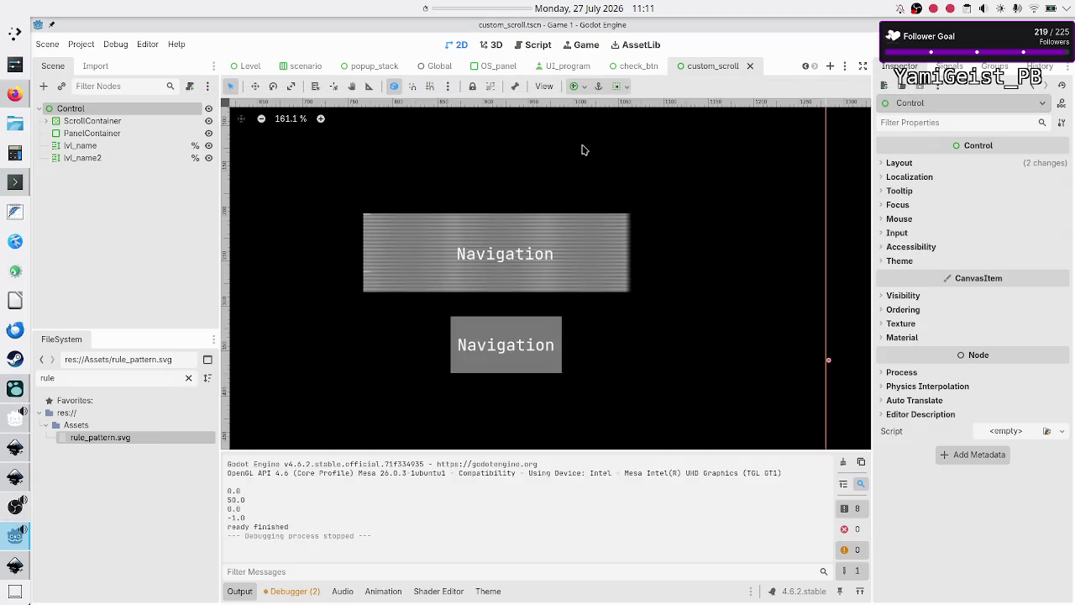
Clear the Godot scene selection and bring the rule_pattern.svg drawing up in Inkscape.
click(173, 279)
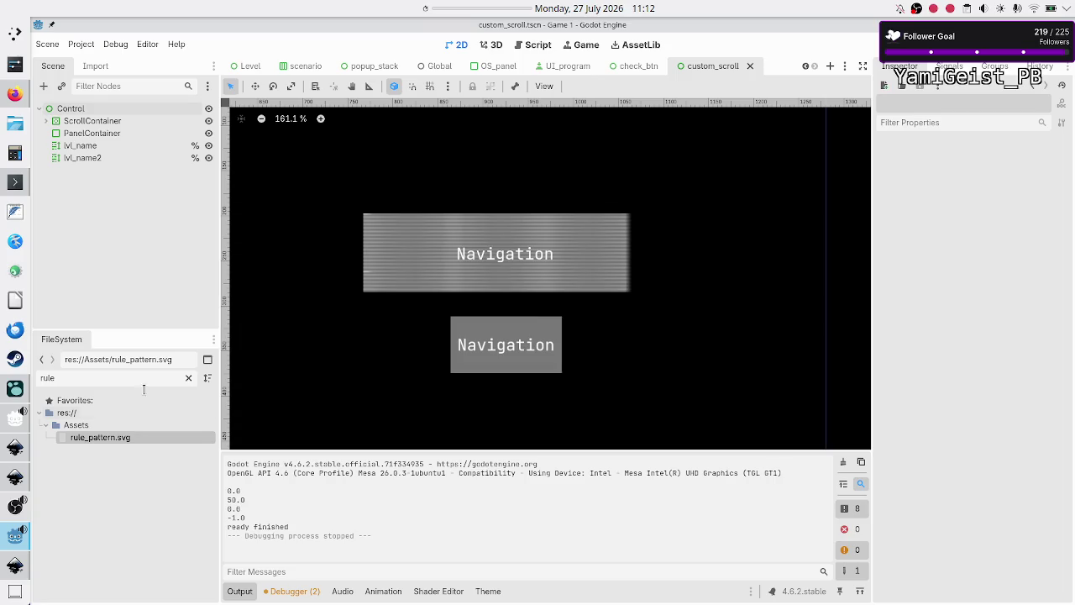
click(14, 564)
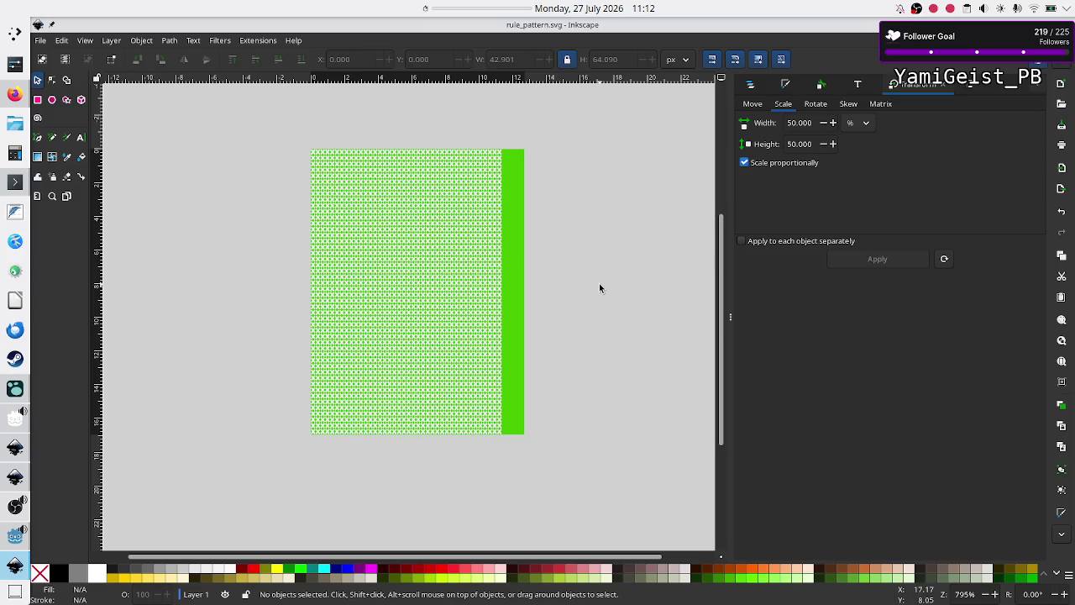
Save rule_pattern.svg unchanged and return to Godot's custom_scroll.tscn scene.
key(ctrl+s)
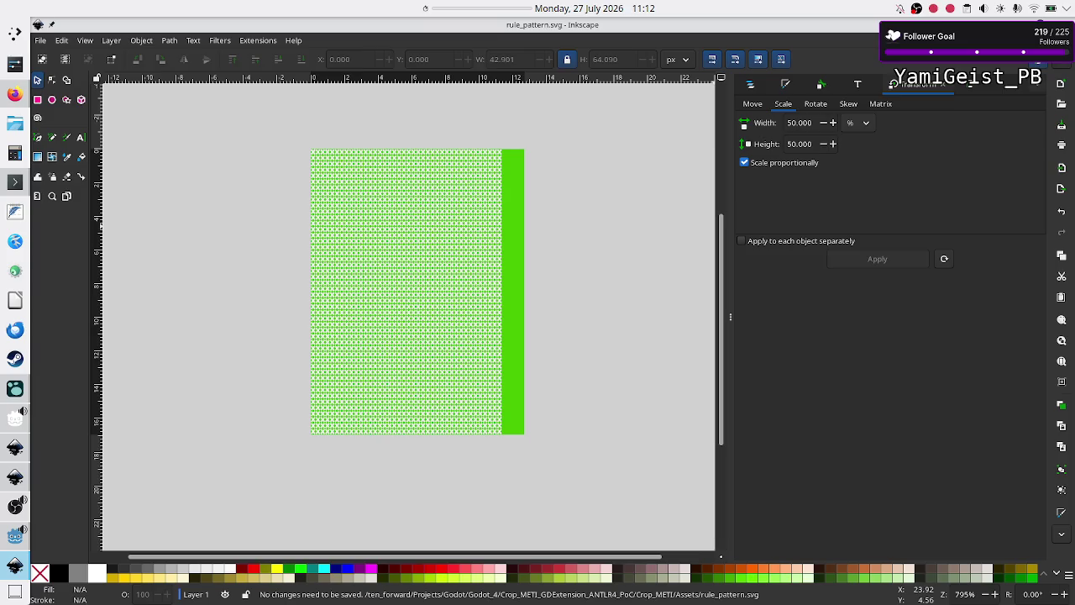
key(alt+Tab)
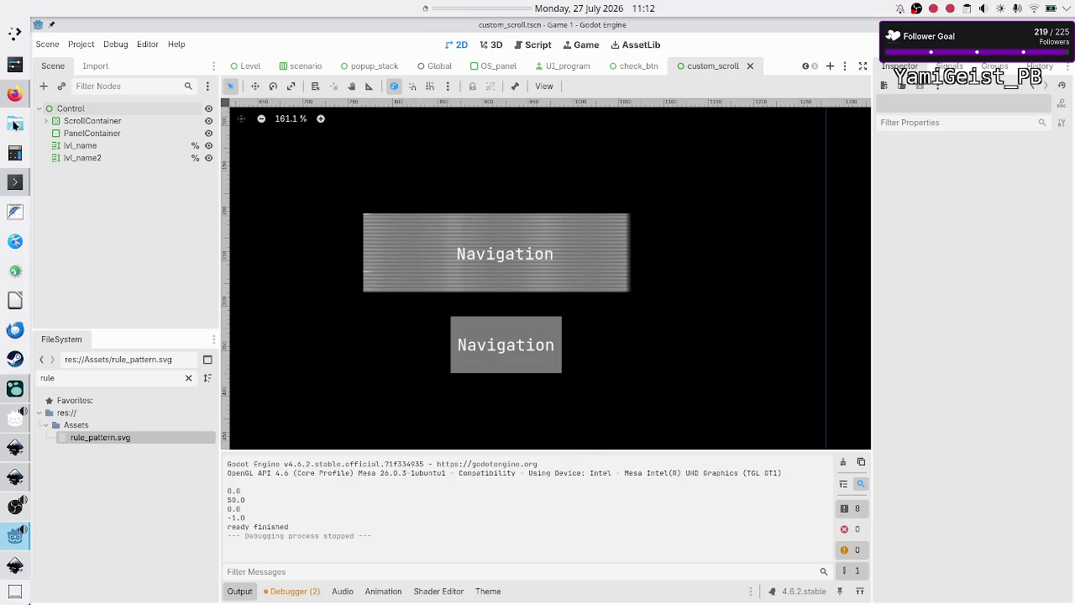
Switch to Firefox, showing an empty New Tab page.
click(14, 94)
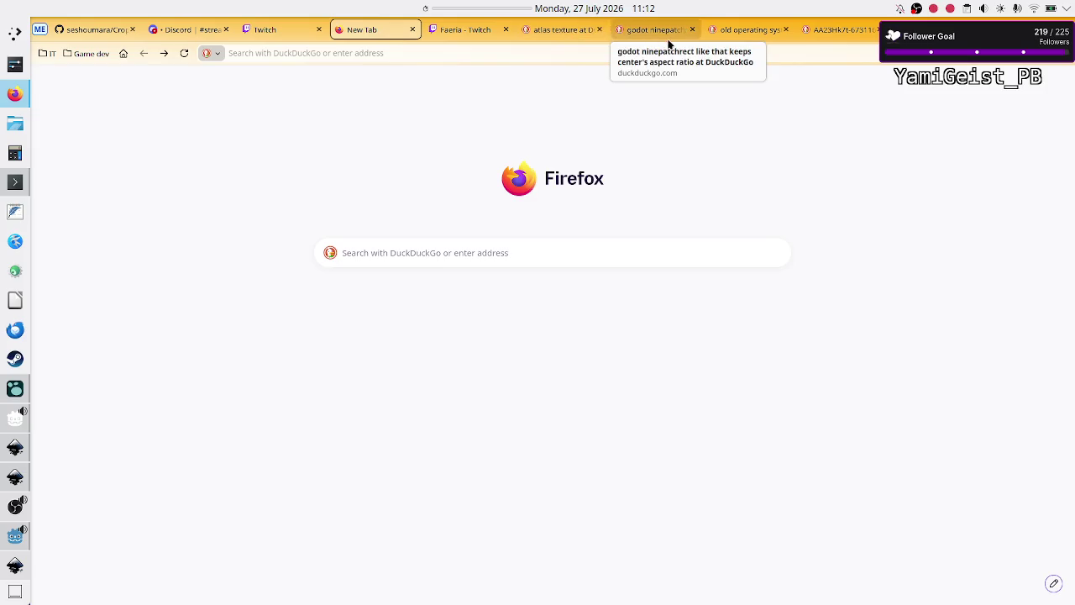
Reload the Faeria – Twitch category page, then go to the Stream Manager dashboard tab.
click(458, 29)
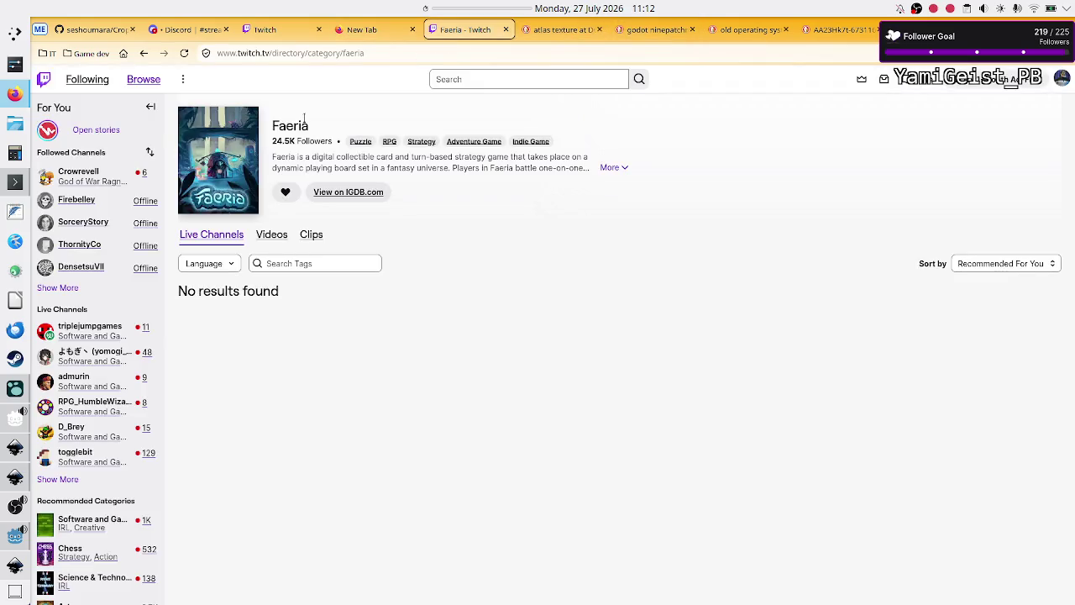
click(183, 54)
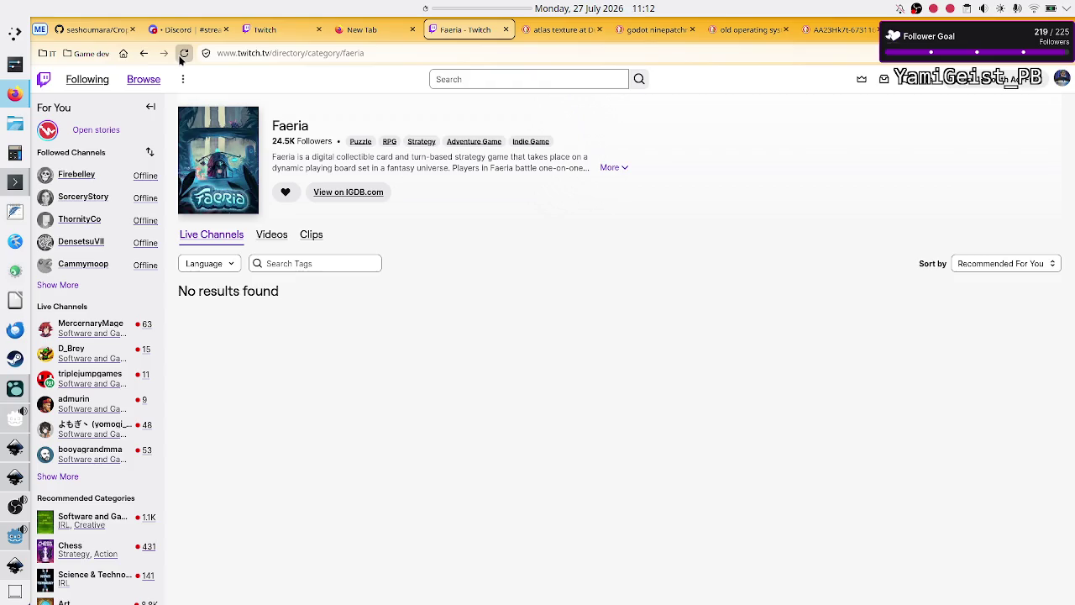
click(269, 35)
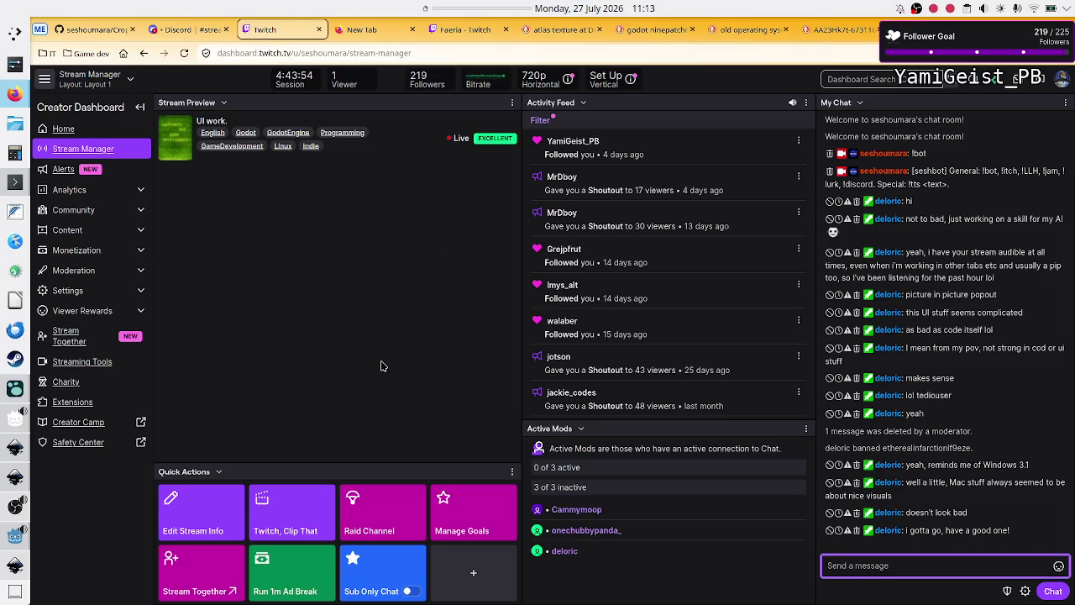